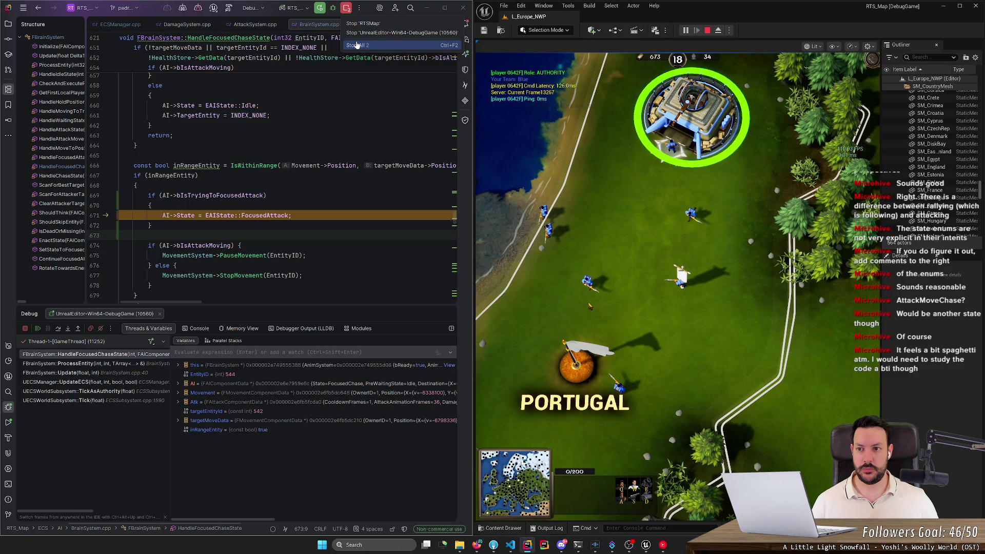
# - Stop the debug session, review the EAIState and bIsTryingToFocusedAttack code, and rebuild the project
pyautogui.click(357, 45)
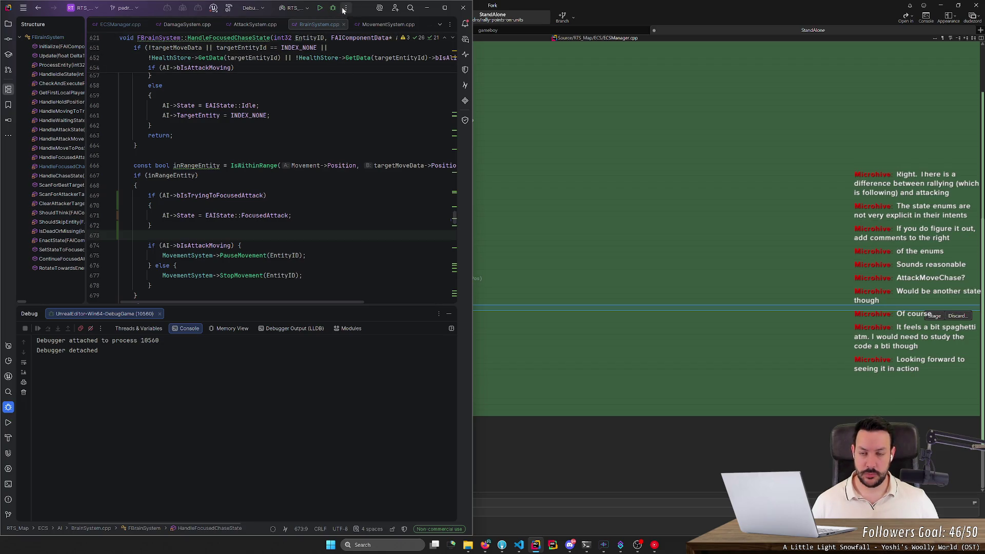
pyautogui.doubleClick(220, 215)
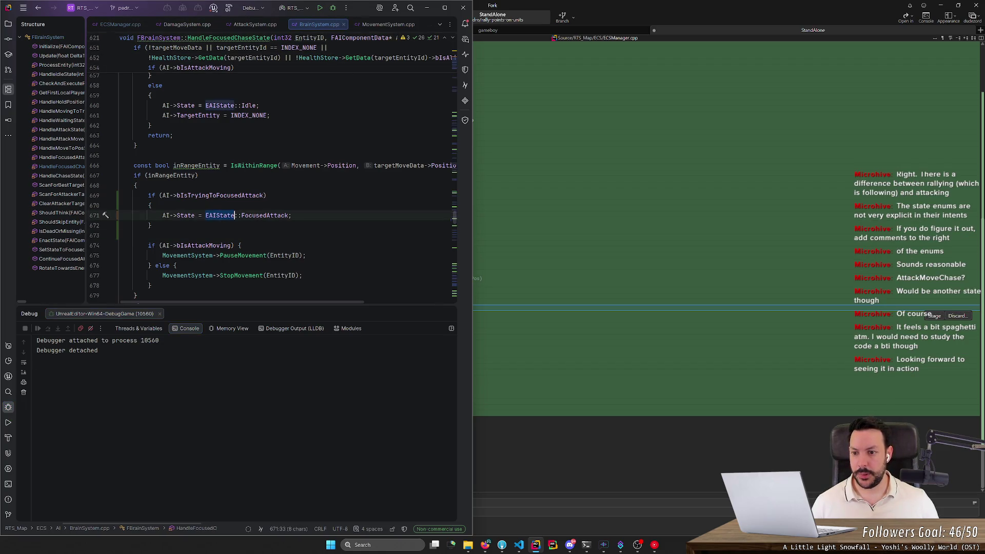
pyautogui.doubleClick(262, 195)
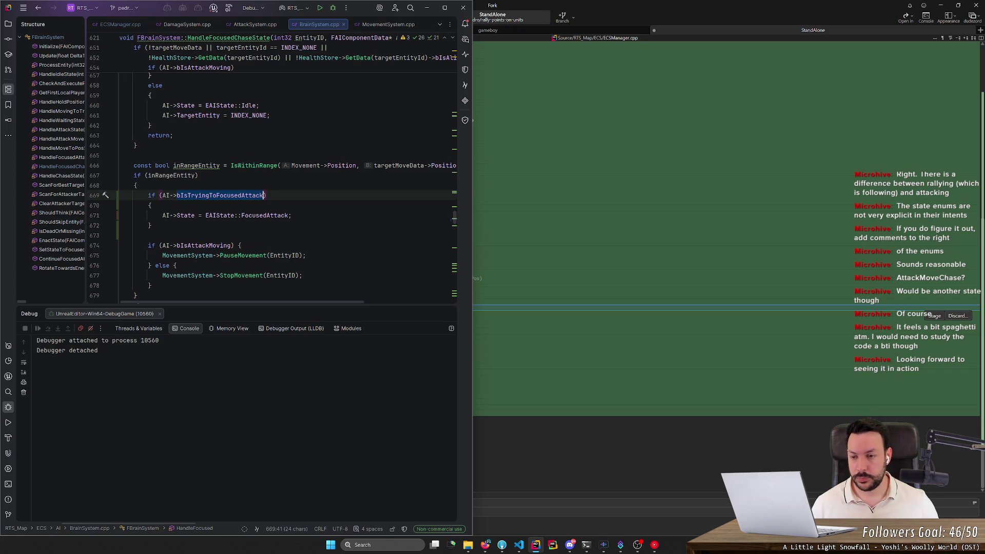
pyautogui.click(319, 8)
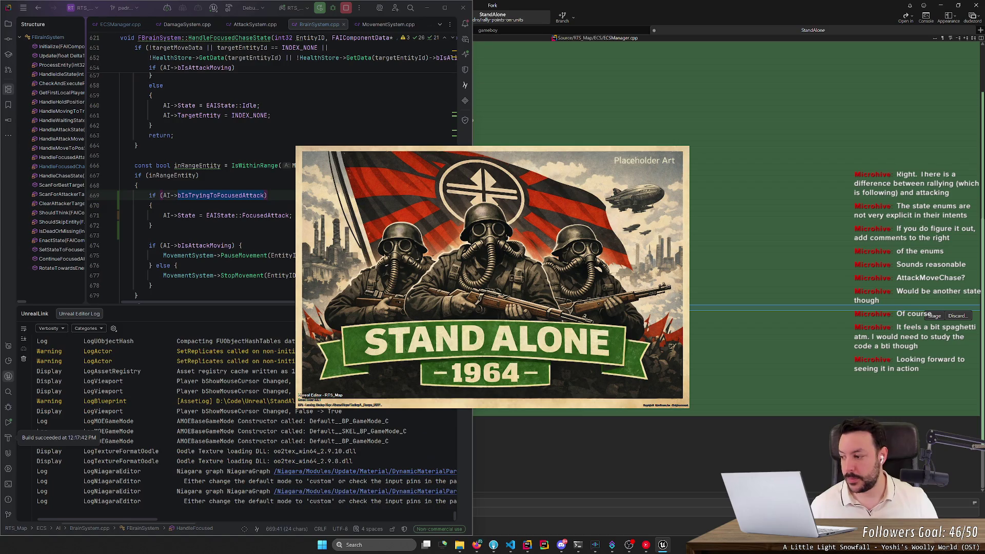
# - Remove the current track from the stream playlist, skip to the next song, and minimize YouTube Music
pyautogui.click(645, 545)
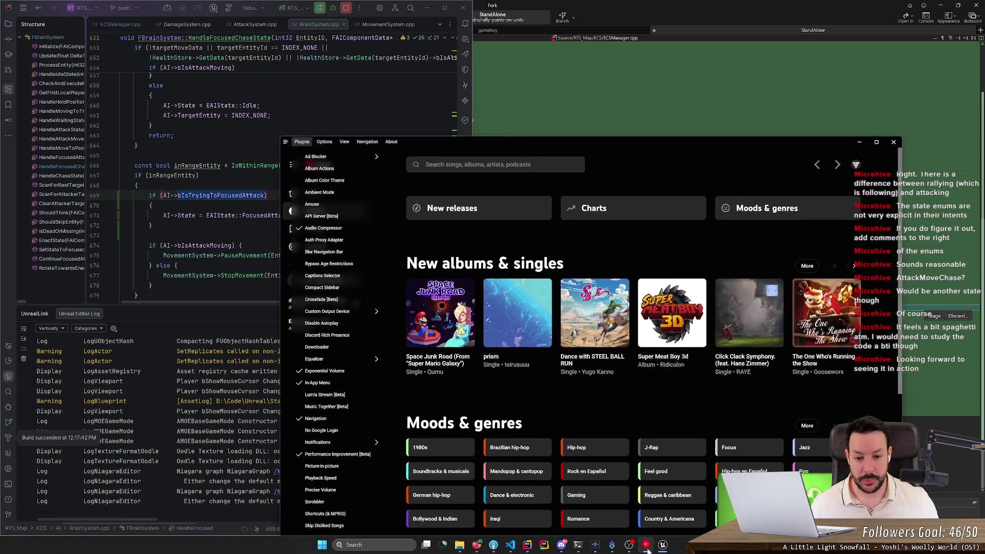
pyautogui.doubleClick(624, 134)
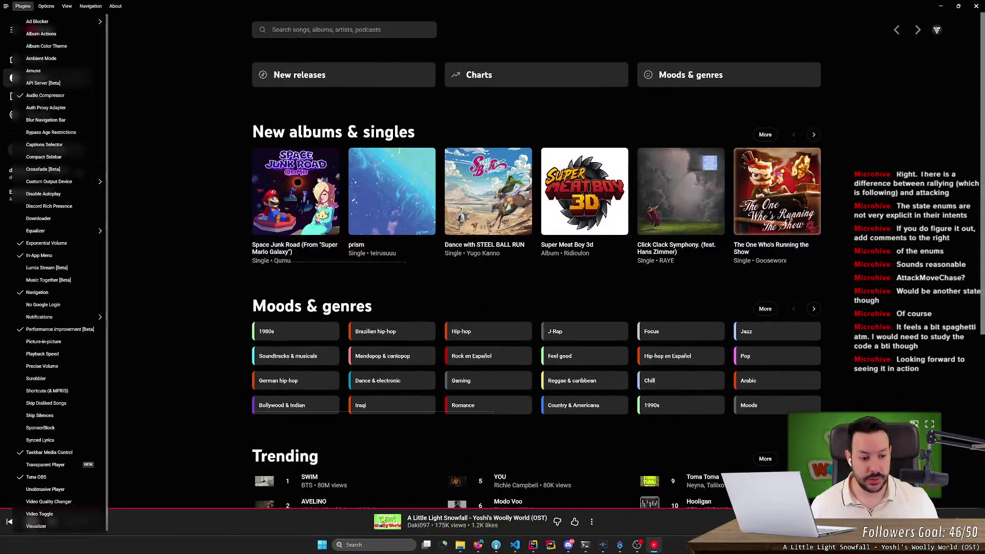
pyautogui.click(641, 522)
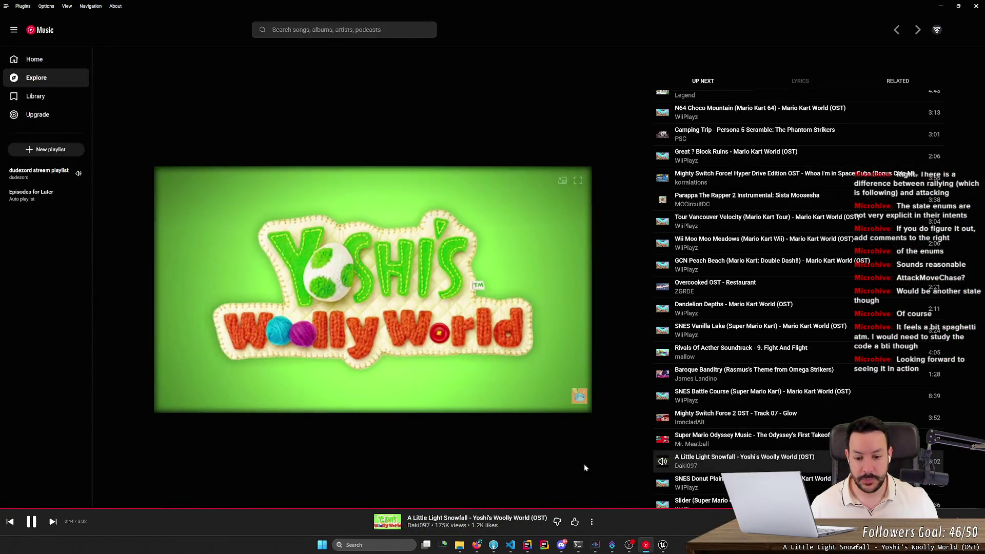
pyautogui.click(592, 521)
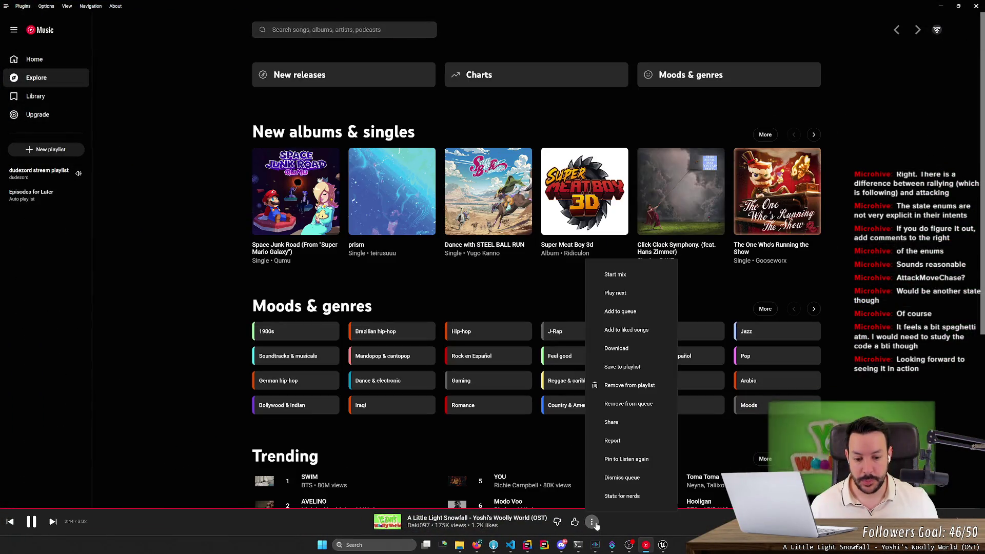
pyautogui.click(636, 388)
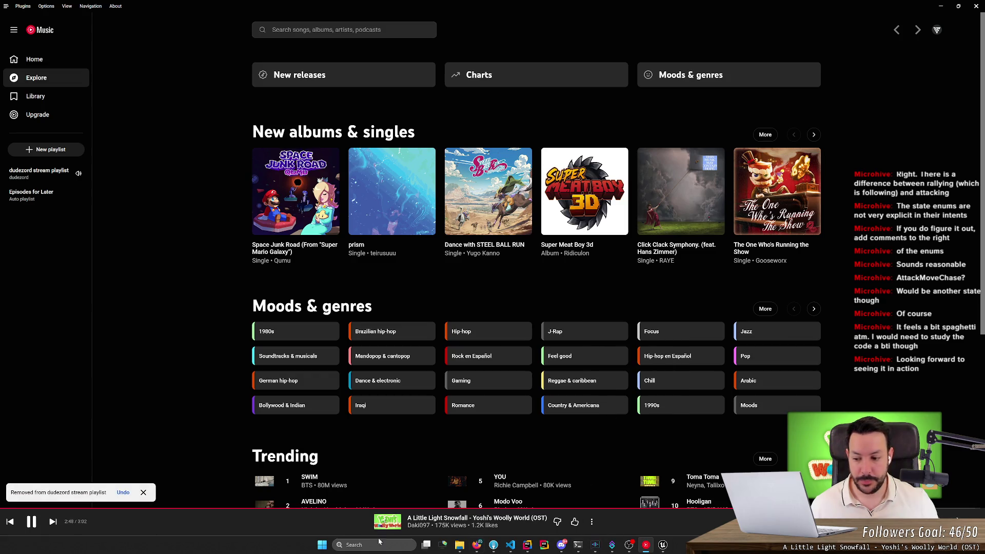
pyautogui.click(53, 521)
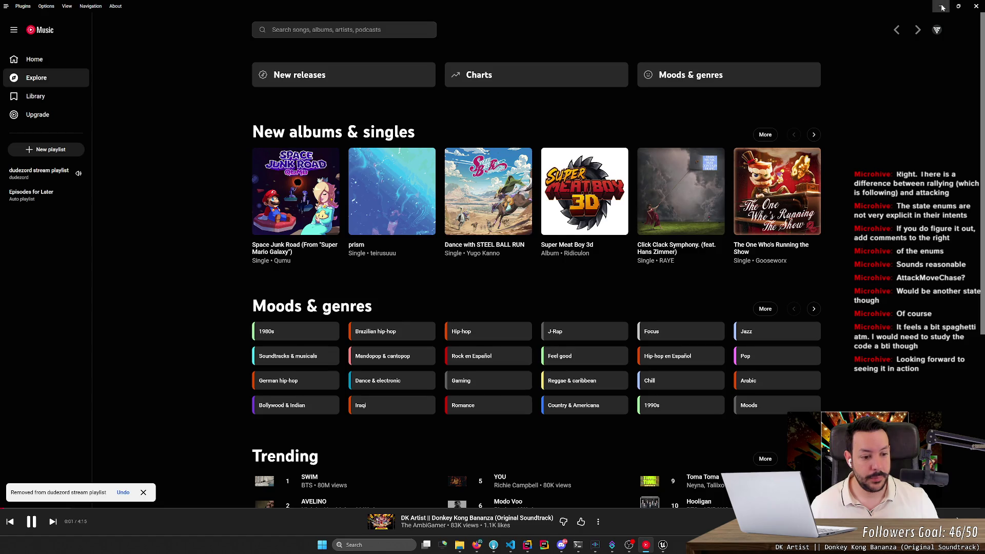
pyautogui.click(941, 7)
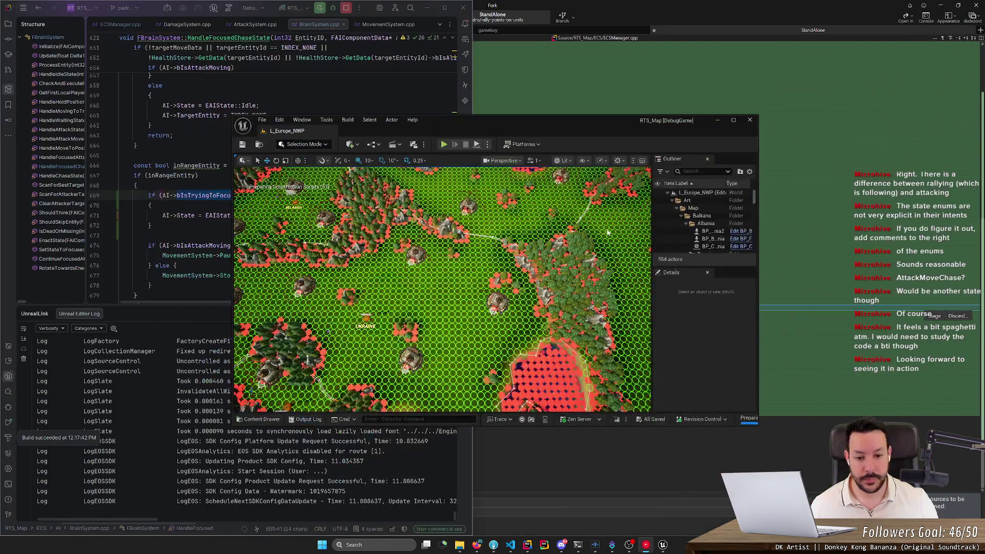
# - Maximize the Unreal editor and start a Play-In-Editor session of RTS_Map with Alt+P
pyautogui.doubleClick(595, 121)
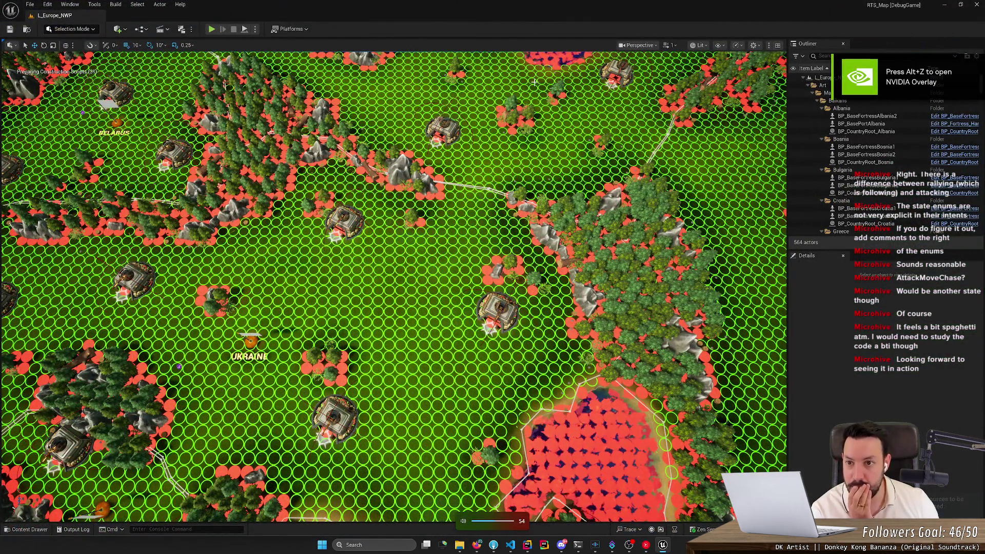
pyautogui.click(210, 29)
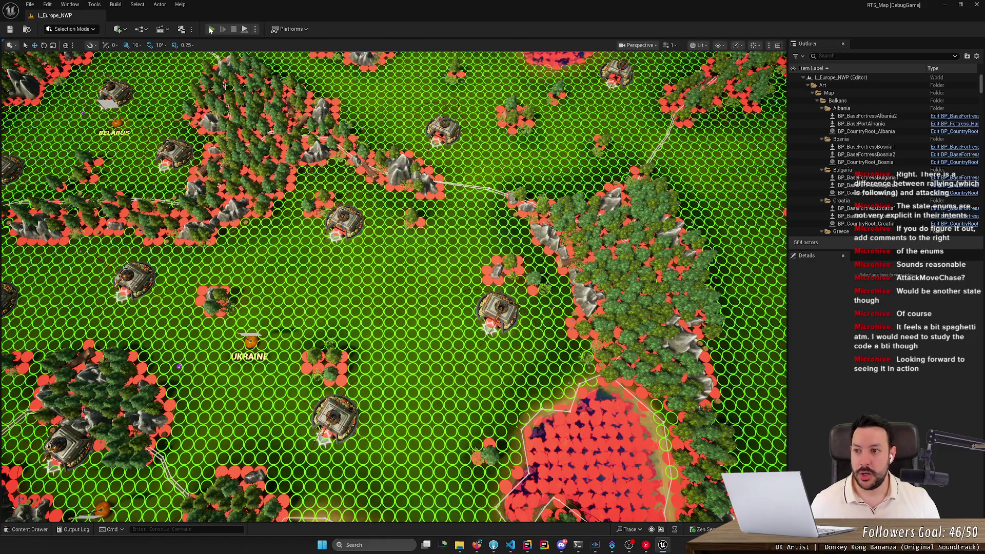
pyautogui.hotkey('alt', 'p')
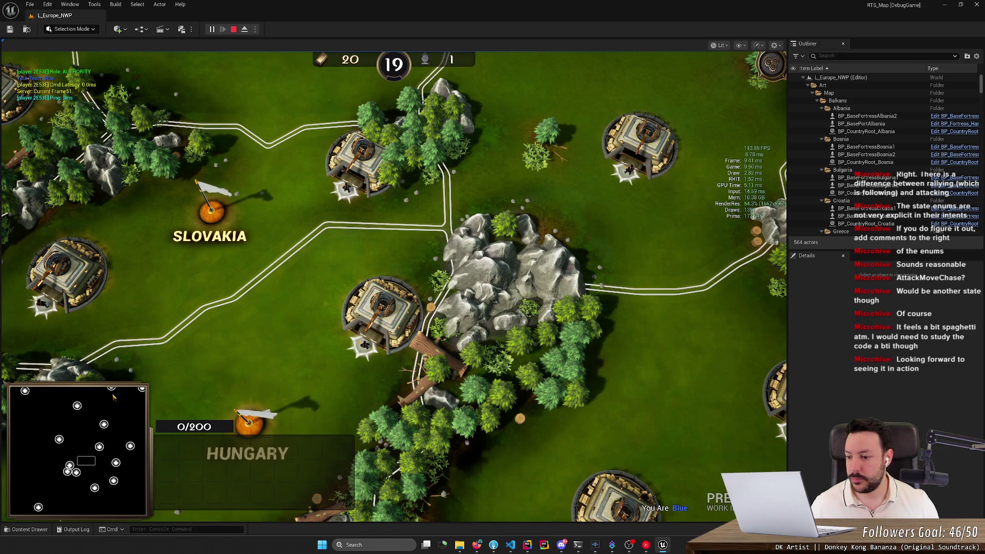
# - Pan to the fortress, train a rifleman with Q, and move it onto the grass
pyautogui.moveTo(107, 451)
pyautogui.mouseDown()
pyautogui.moveTo(74, 469)
pyautogui.moveTo(92, 490)
pyautogui.mouseUp()
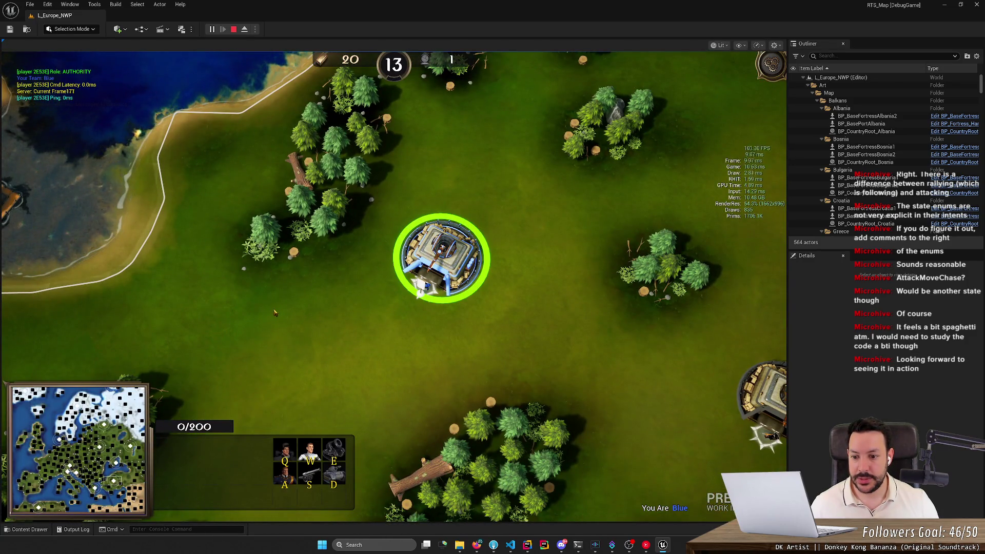
pyautogui.press('q')
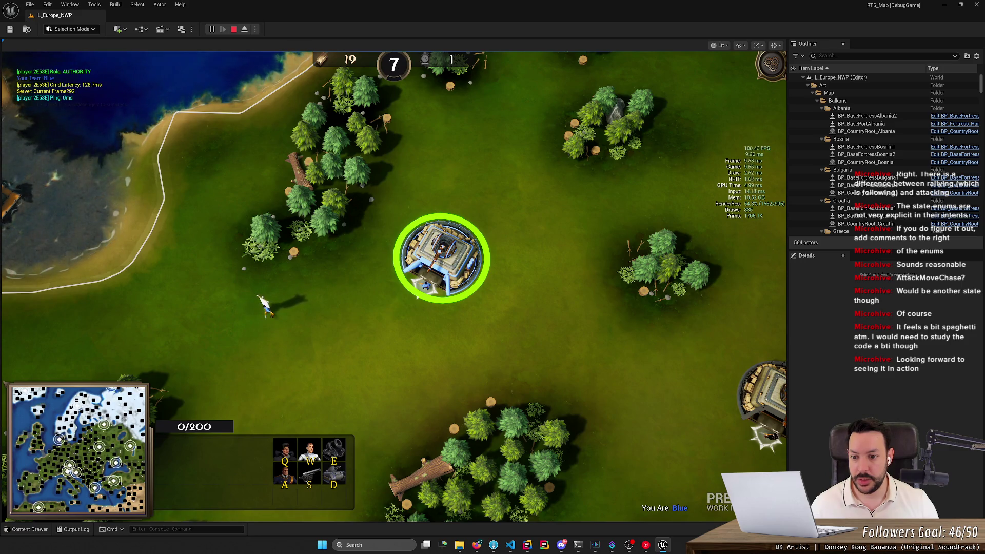
pyautogui.click(265, 306)
pyautogui.rightClick(334, 384)
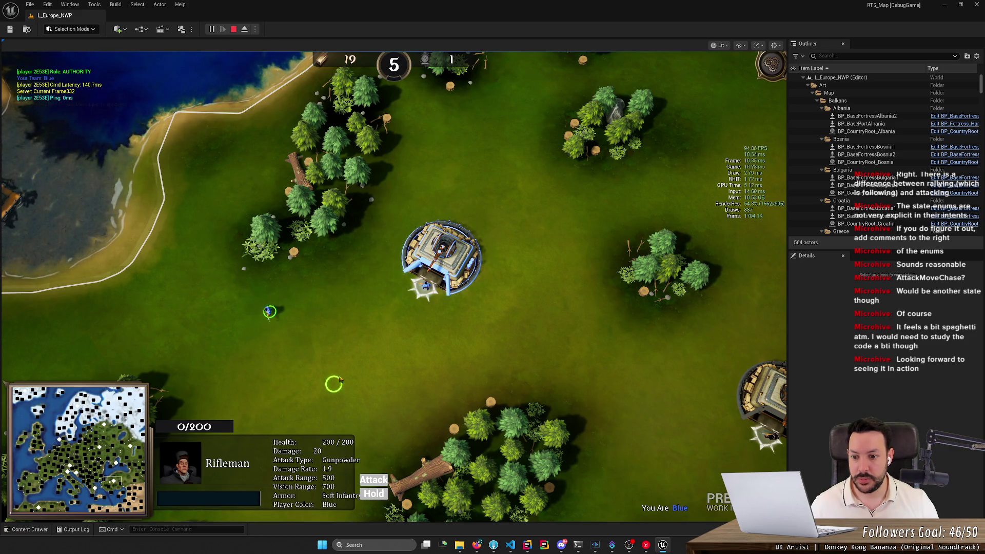
# - Train a second rifleman from the fortress and select one of the riflemen
pyautogui.click(325, 399)
pyautogui.press('q')
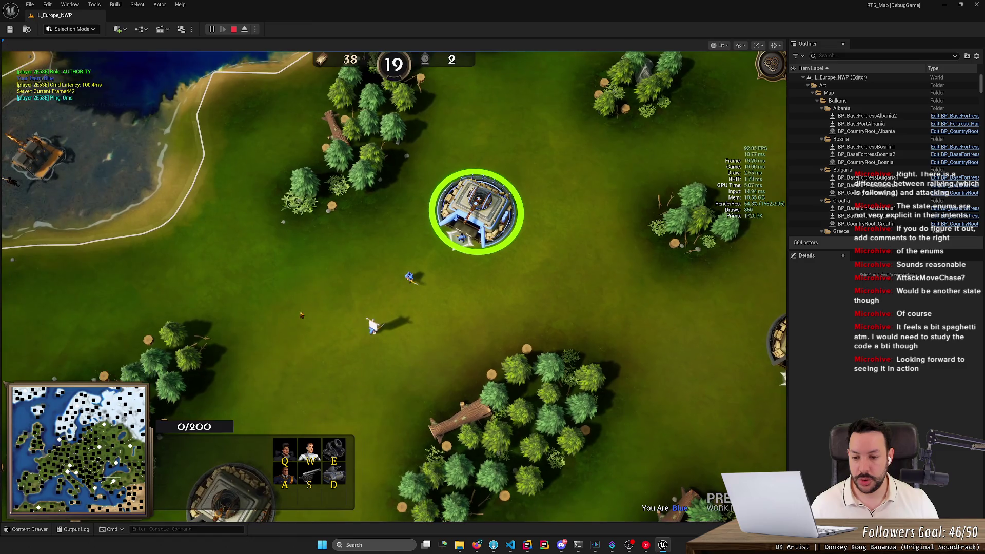
pyautogui.click(373, 333)
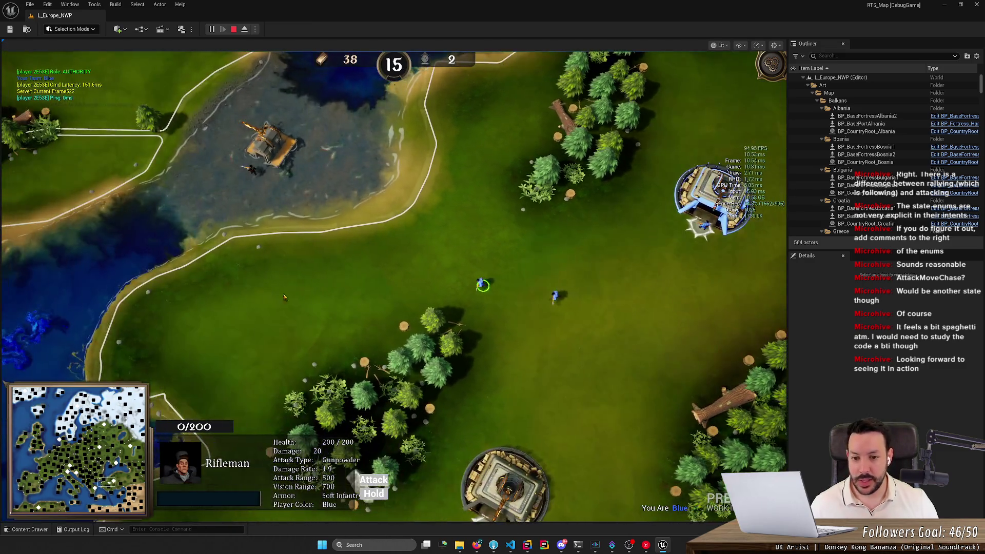
# - Send the selected rifleman through a series of move targets to the left, then right
pyautogui.rightClick(266, 287)
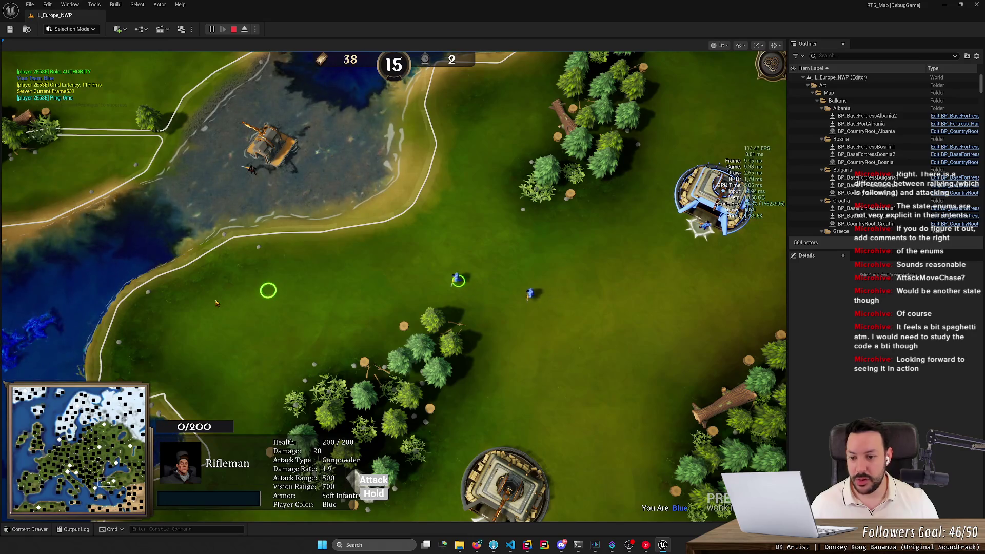
pyautogui.rightClick(209, 302)
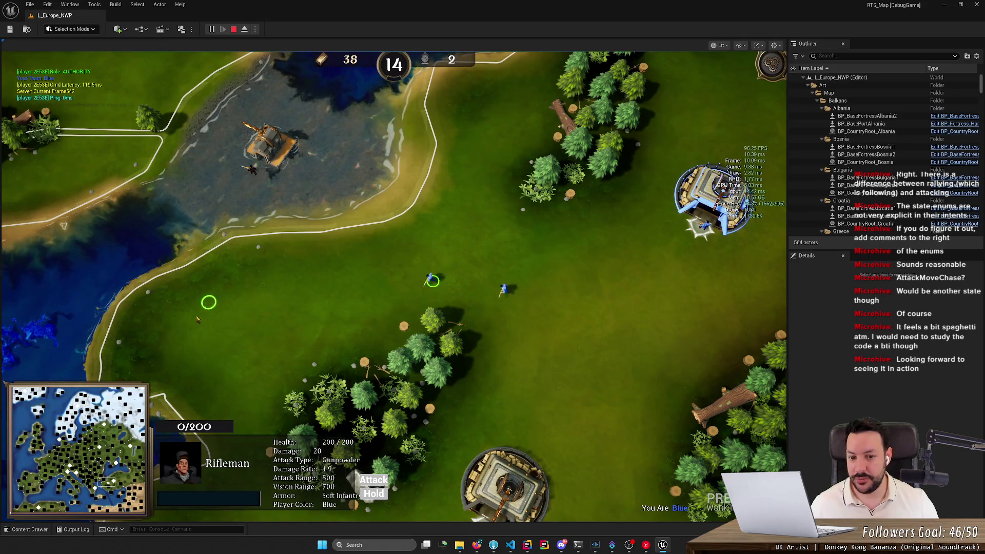
pyautogui.rightClick(187, 342)
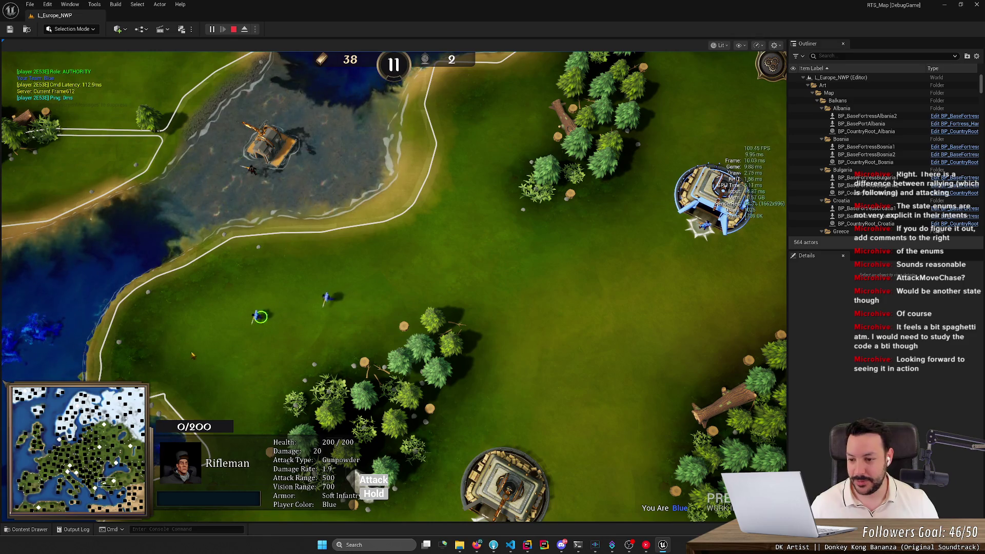
pyautogui.rightClick(186, 362)
pyautogui.rightClick(354, 346)
pyautogui.rightClick(523, 111)
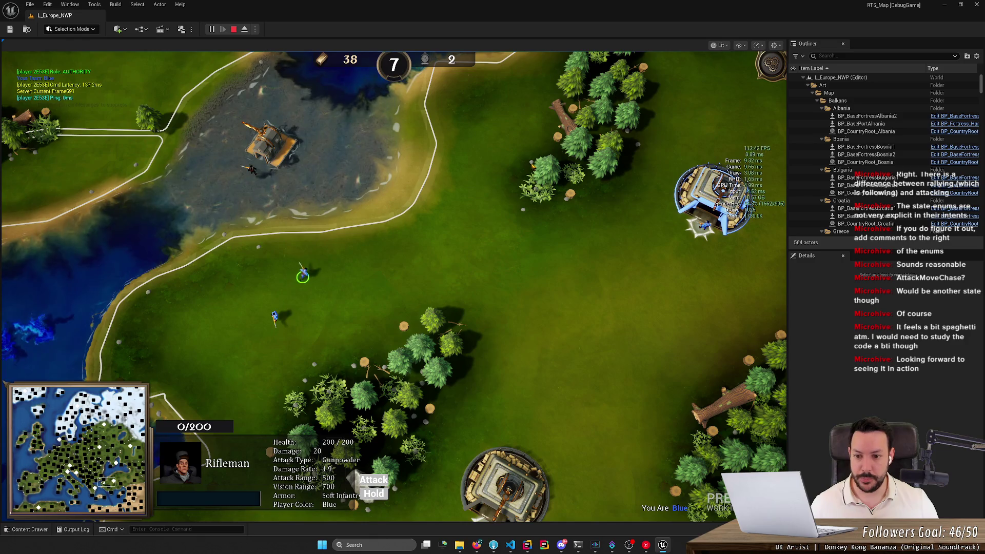
pyautogui.rightClick(519, 340)
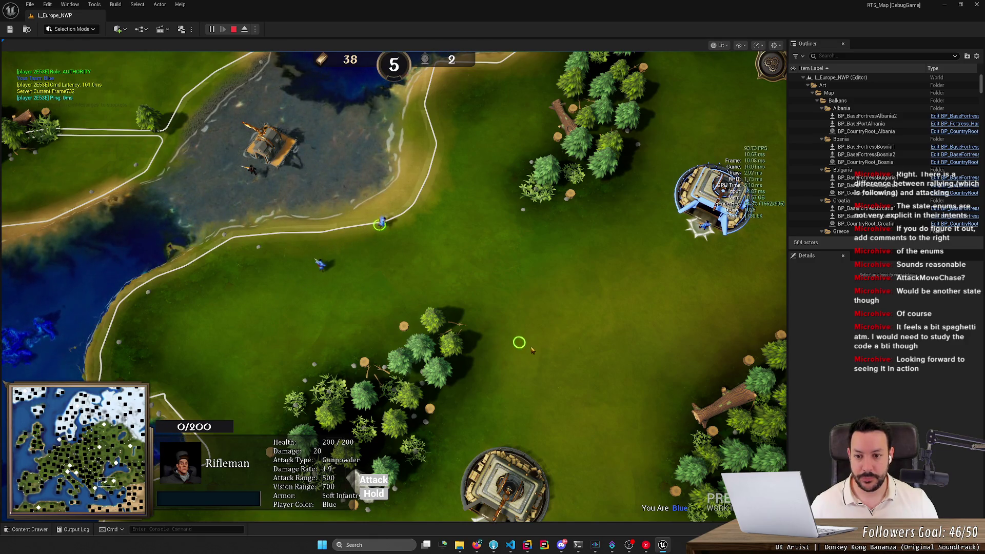
pyautogui.rightClick(589, 348)
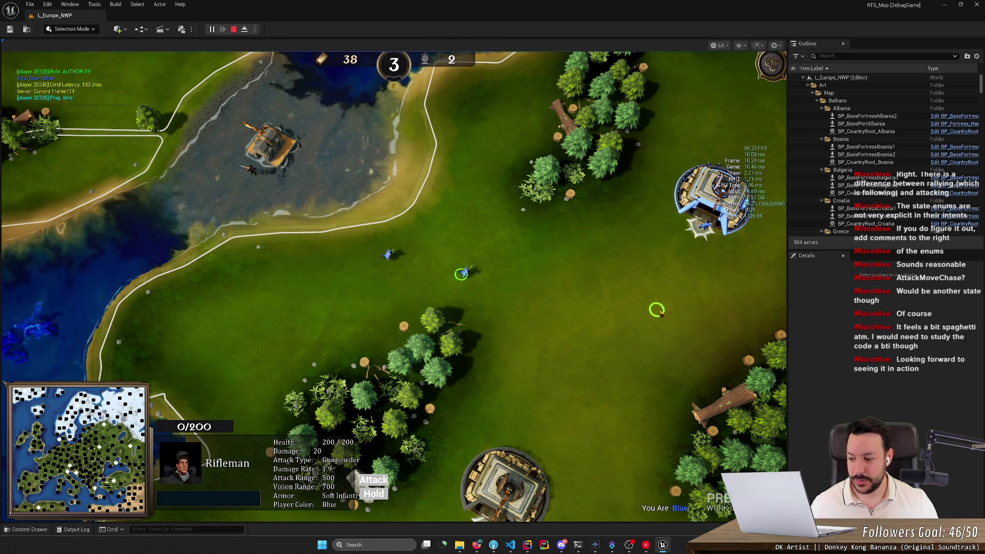
pyautogui.rightClick(660, 310)
# - Centre on the rifleman and march it toward the other fortress, then back to the clearing
pyautogui.press('space')
pyautogui.rightClick(492, 253)
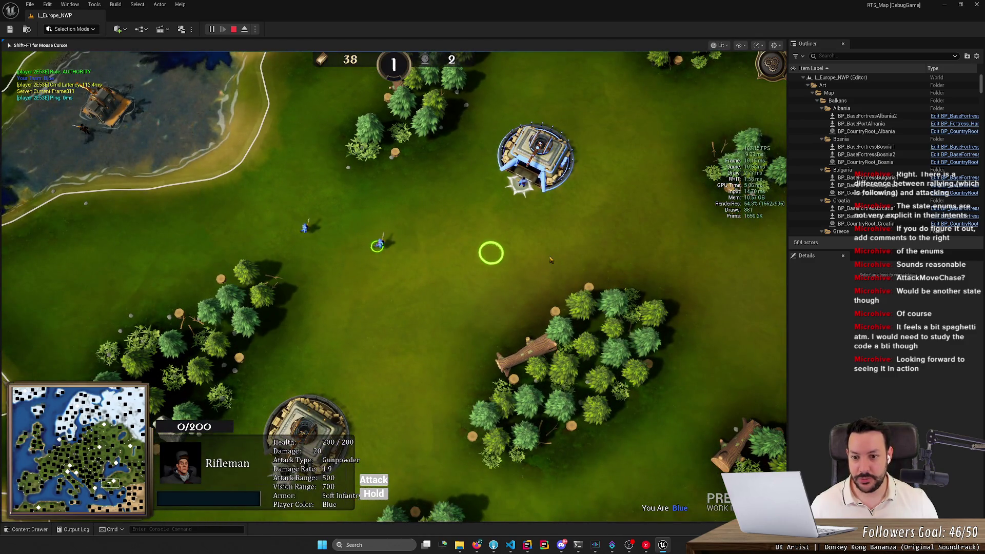
pyautogui.rightClick(549, 255)
pyautogui.rightClick(589, 239)
pyautogui.rightClick(609, 229)
pyautogui.rightClick(626, 209)
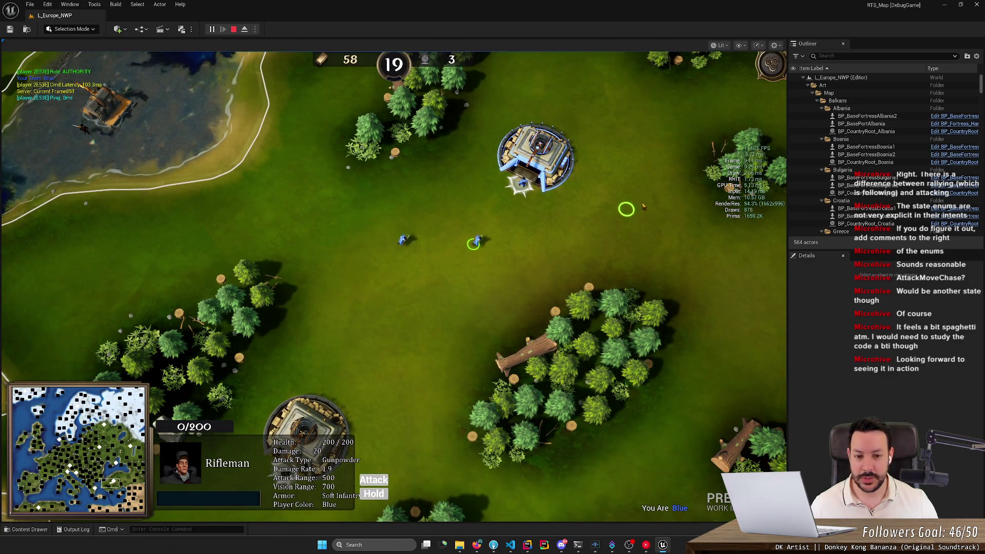
pyautogui.rightClick(642, 200)
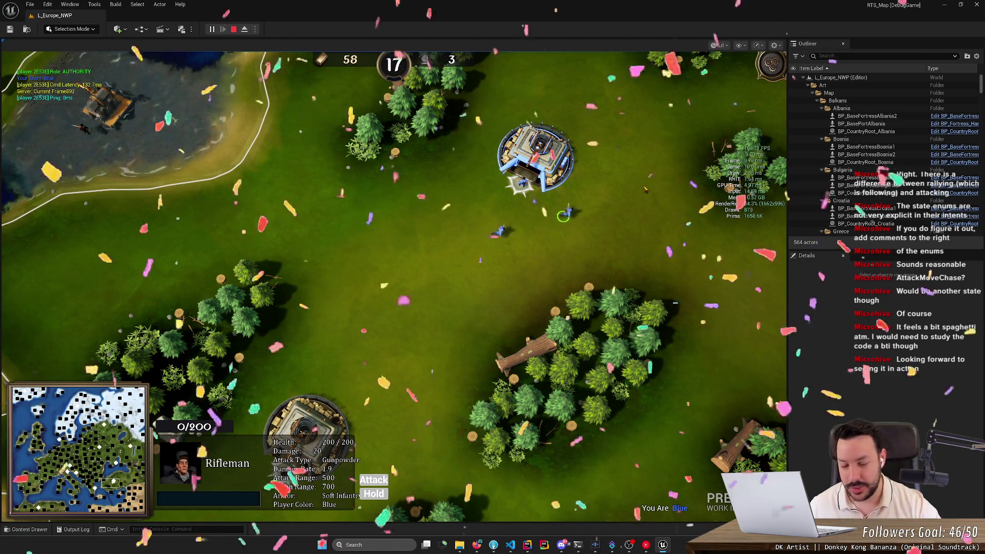
pyautogui.rightClick(718, 251)
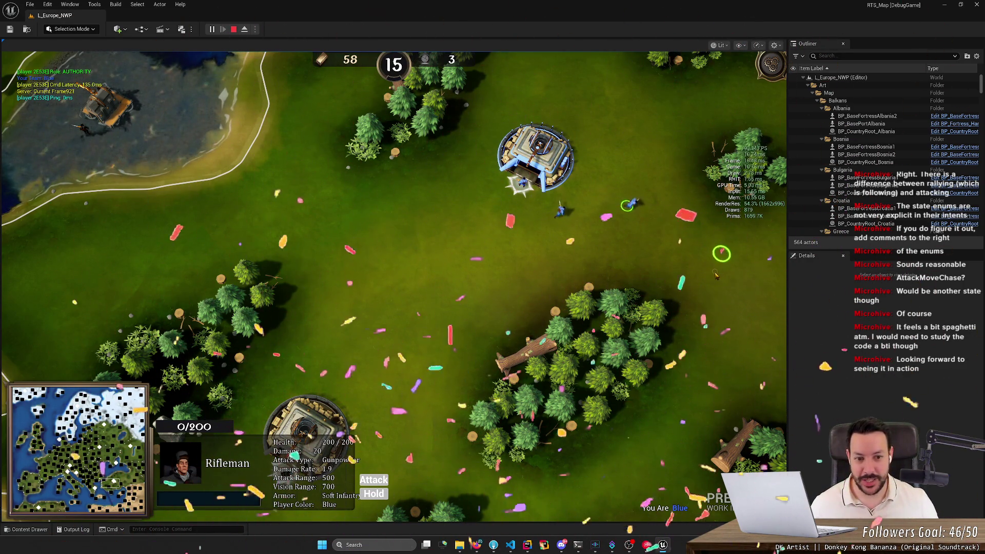
pyautogui.rightClick(645, 286)
pyautogui.rightClick(491, 298)
pyautogui.rightClick(440, 303)
pyautogui.rightClick(423, 303)
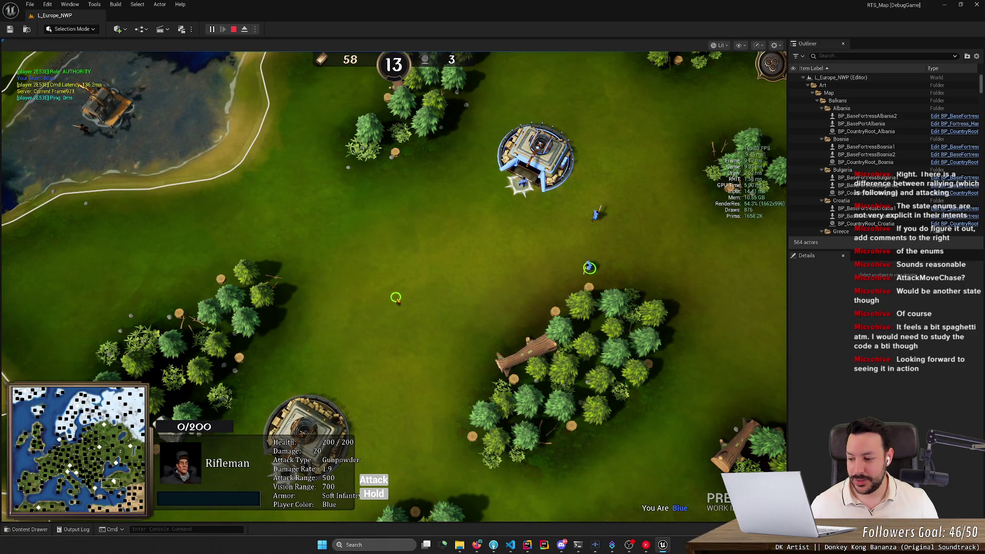
pyautogui.rightClick(391, 297)
pyautogui.rightClick(386, 293)
pyautogui.rightClick(380, 282)
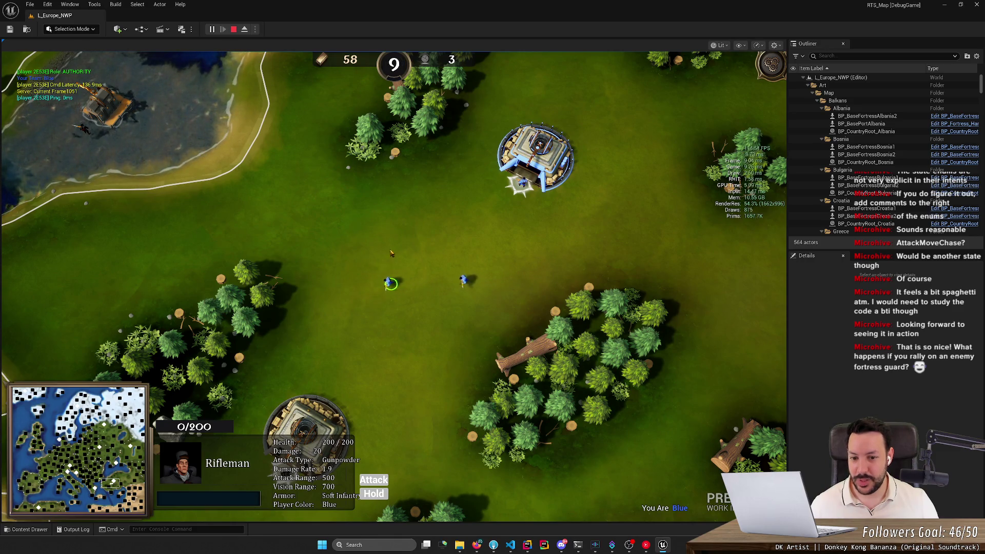
# - Pan the game camera north and south to frame the fortress and riflemen
pyautogui.press('w')
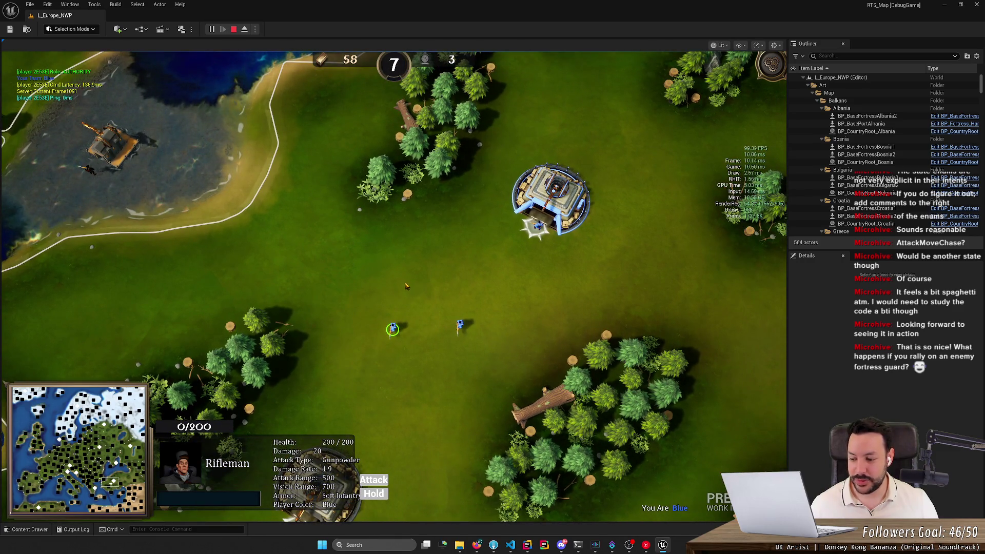
pyautogui.press('w')
pyautogui.press('s')
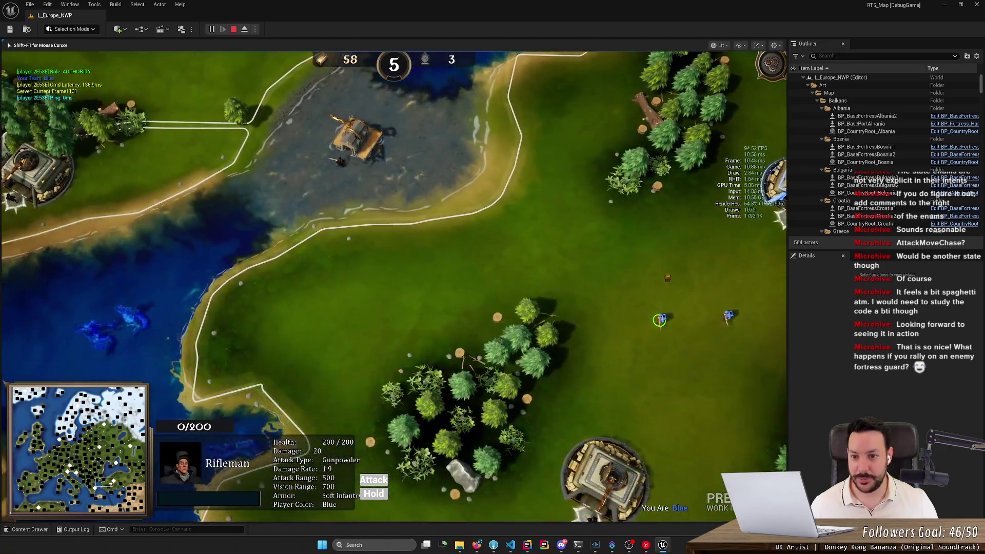
pyautogui.press('s')
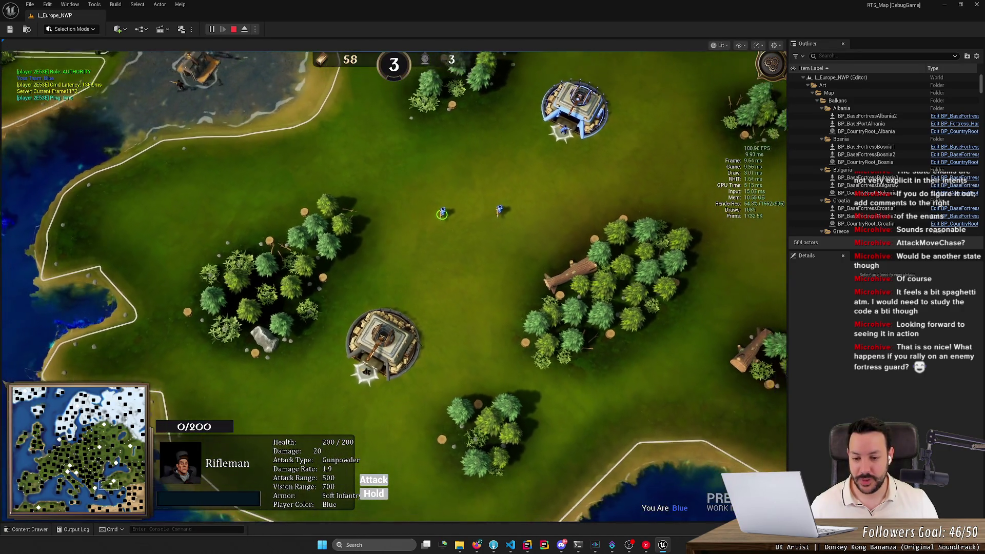
pyautogui.press('w')
pyautogui.scroll(2, 464, 333)
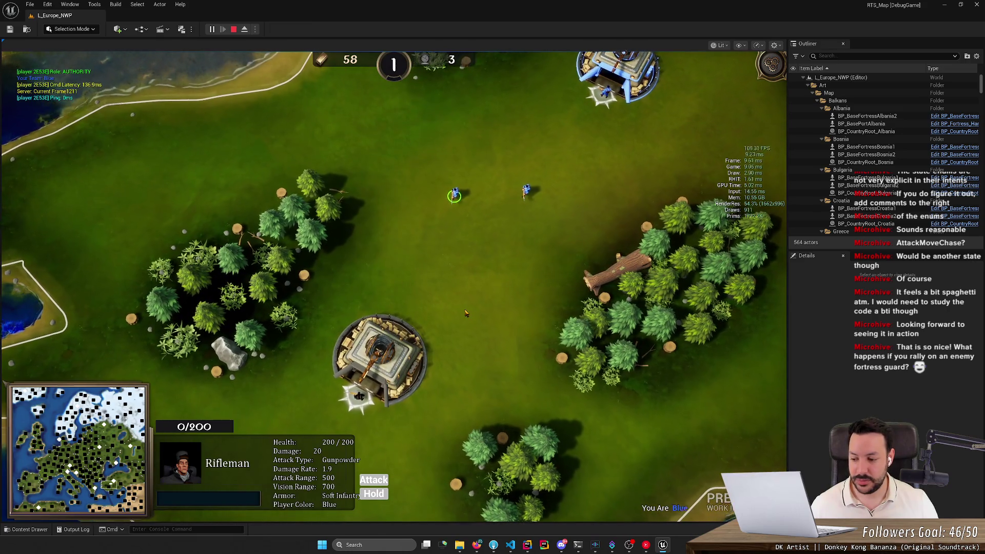
# - Zoom in and select the friendly fortress to view its build options
pyautogui.scroll(1, 430, 310)
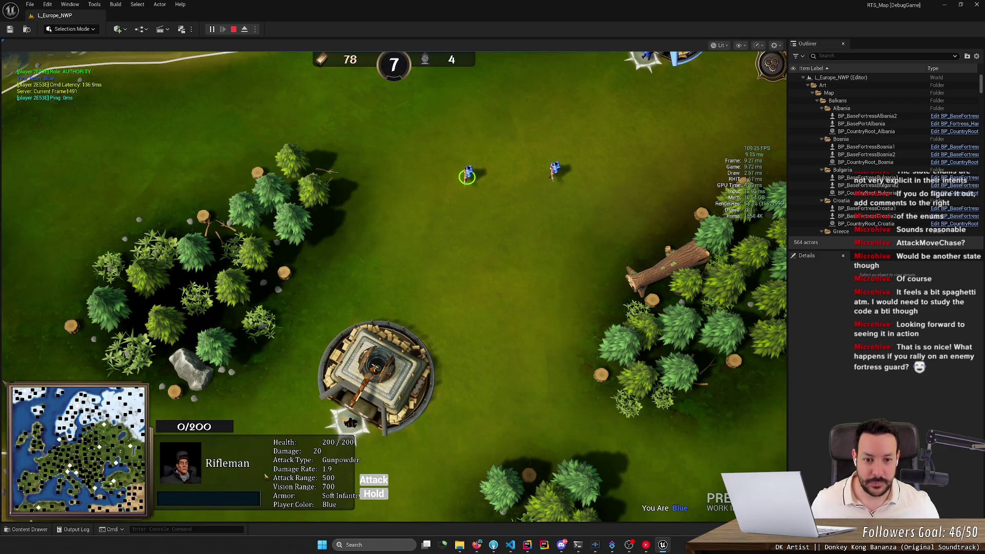
pyautogui.click(508, 287)
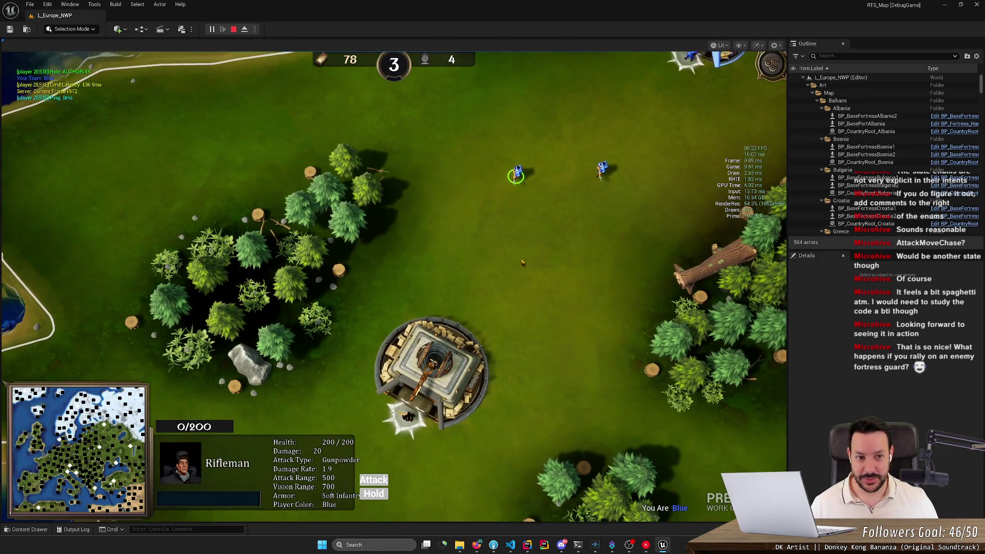
pyautogui.press('1')
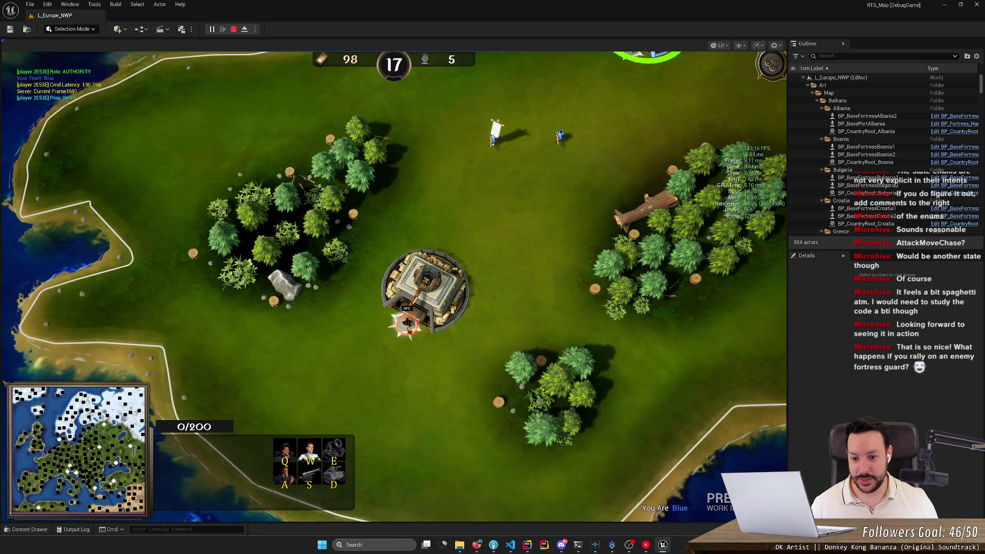
pyautogui.click(408, 329)
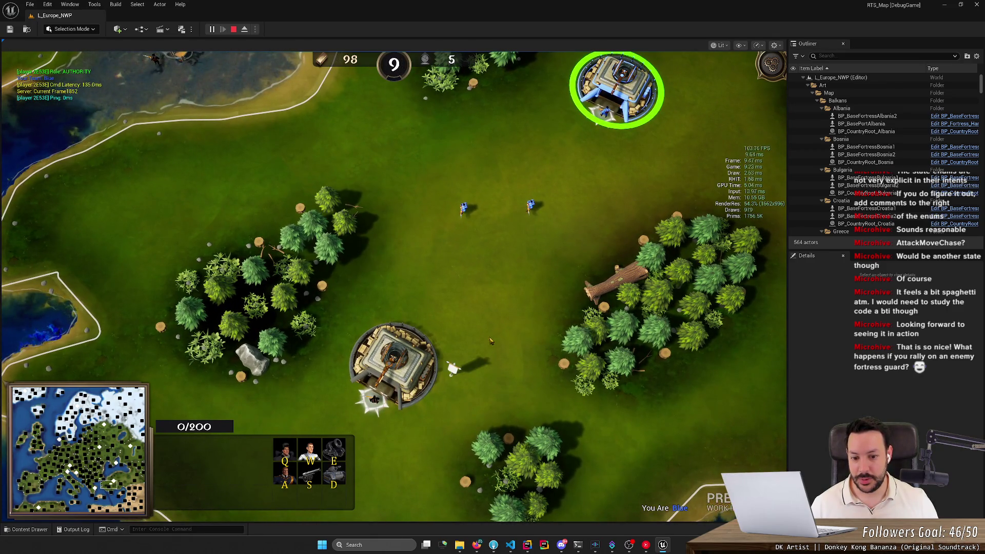
pyautogui.click(518, 274)
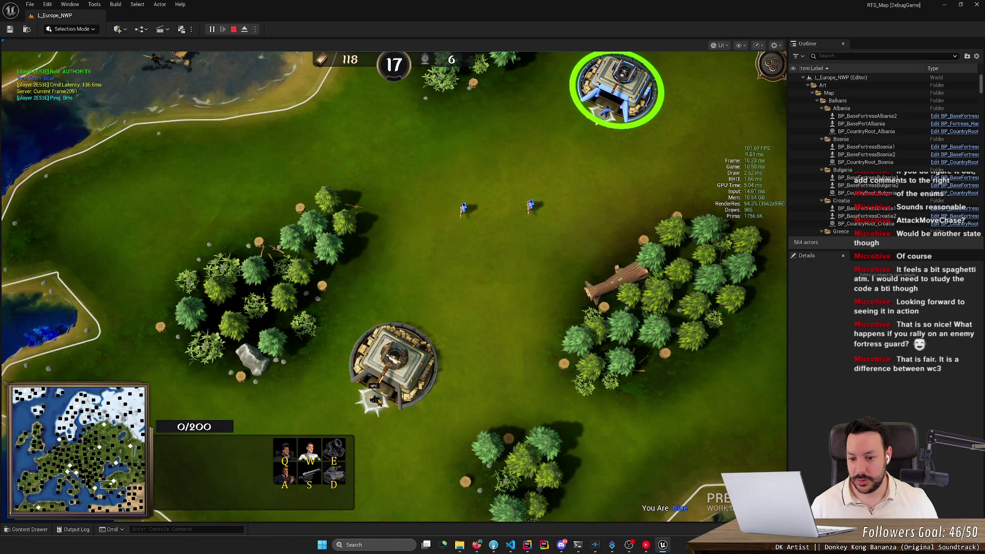
# - Send a rifleman north, box-select both riflemen, and bring up the HacknPlan task board
pyautogui.moveTo(470, 326)
pyautogui.mouseDown()
pyautogui.moveTo(402, 419)
pyautogui.moveTo(378, 432)
pyautogui.moveTo(427, 366)
pyautogui.moveTo(416, 388)
pyautogui.mouseUp()
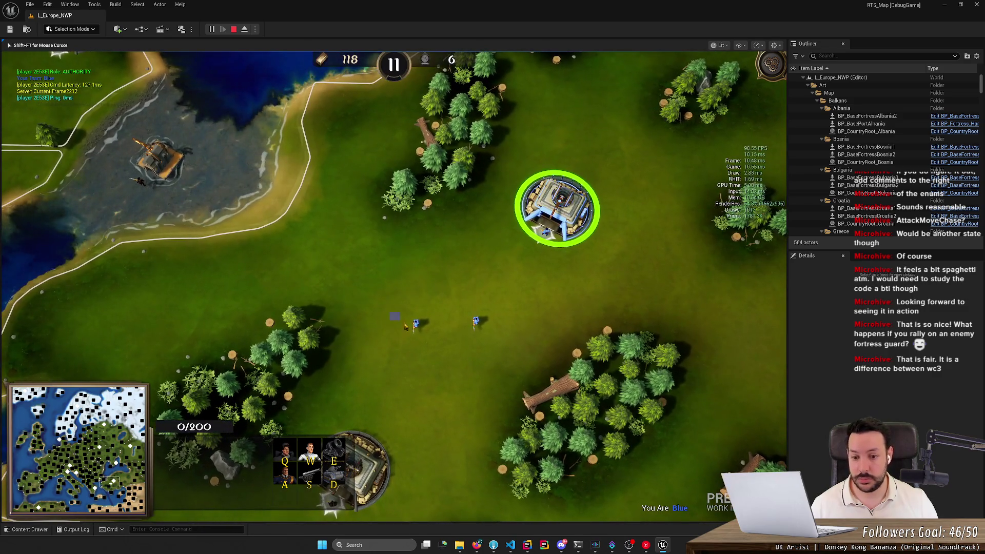
pyautogui.click(415, 323)
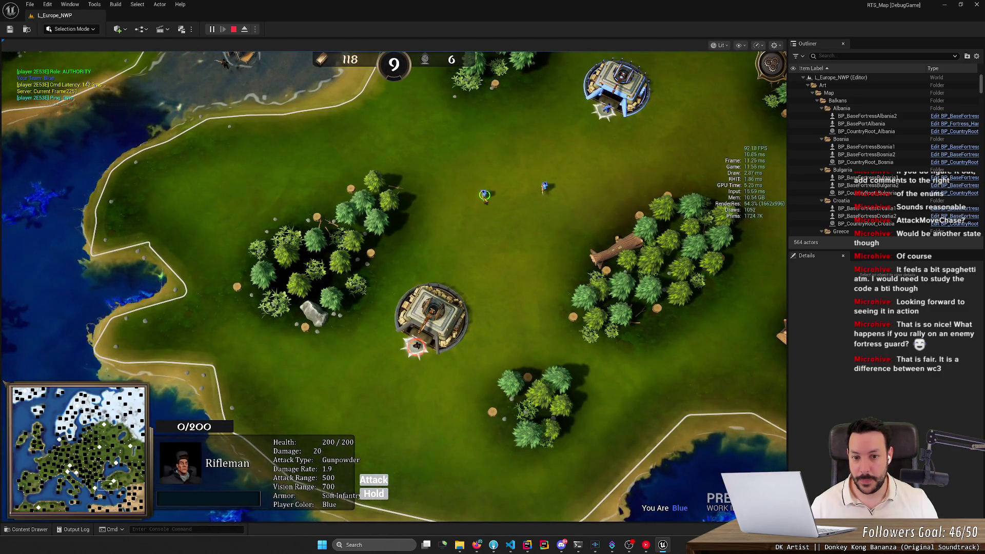
pyautogui.rightClick(492, 154)
pyautogui.press('h')
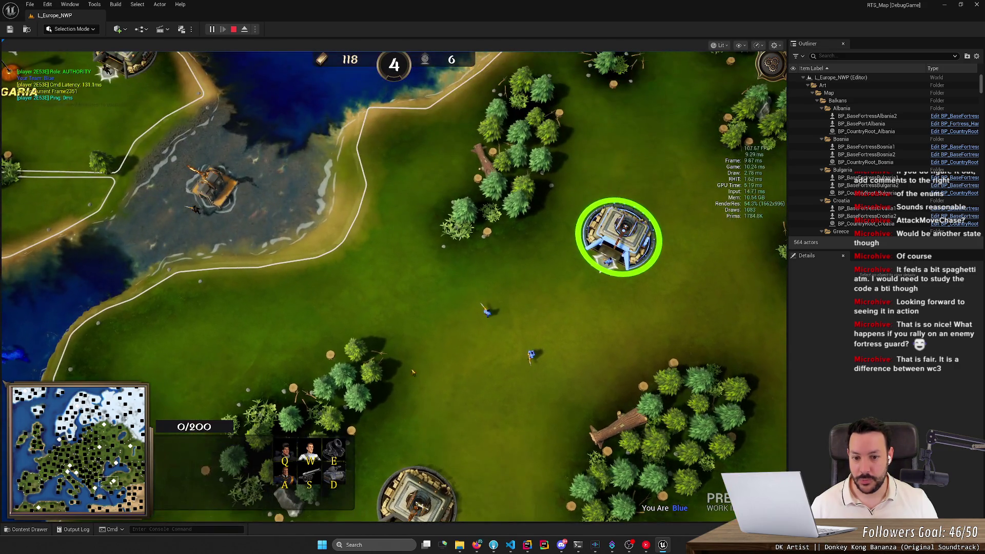
pyautogui.moveTo(452, 264); pyautogui.dragTo(581, 424)
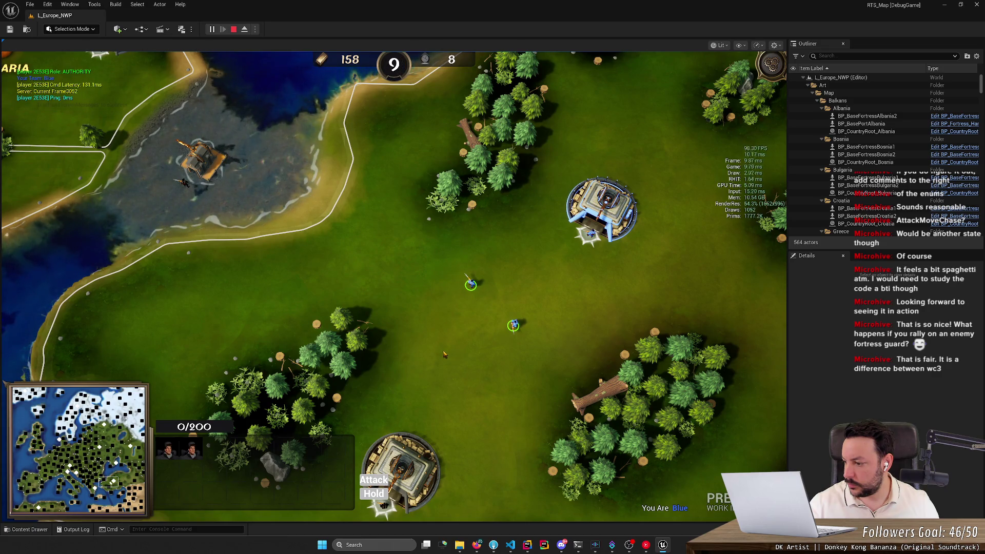
pyautogui.click(476, 545)
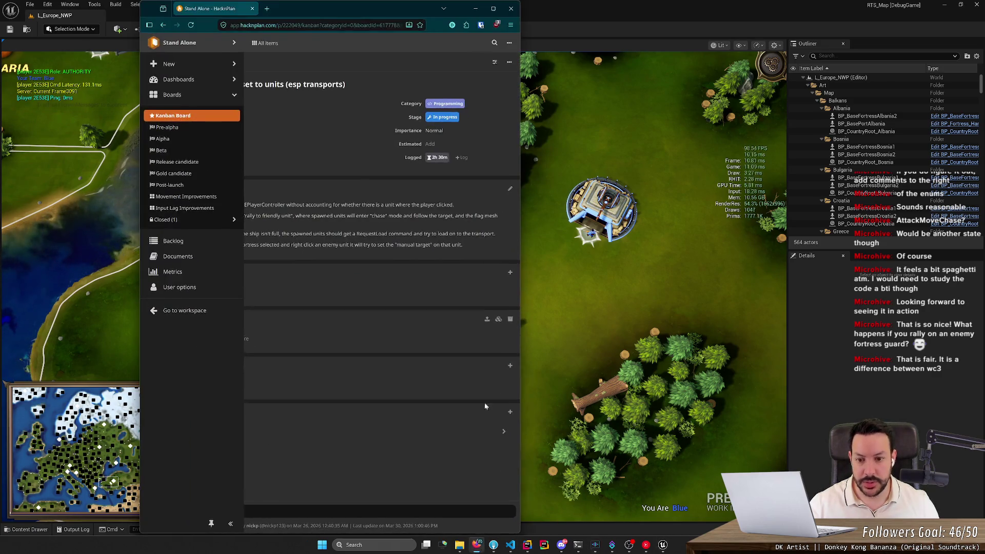
# - Snap HacknPlan to the right half and pair the Unreal editor on the other side
pyautogui.press('super+Right')
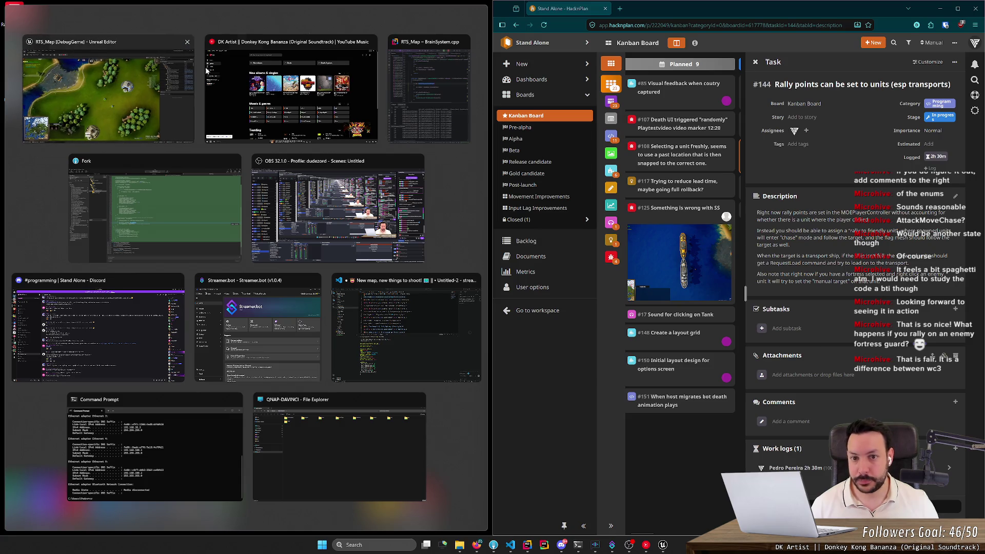
pyautogui.click(109, 90)
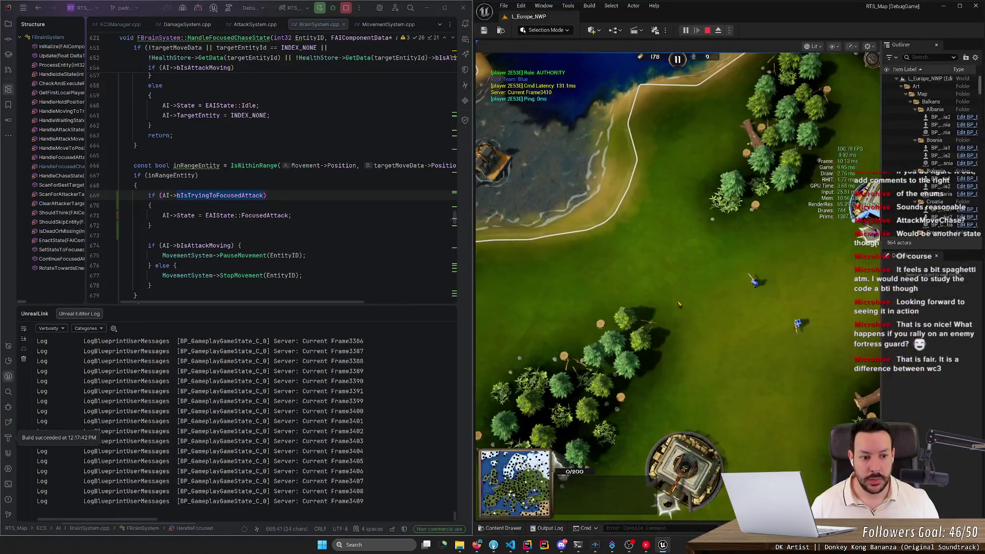
# - Jump the camera to the Rifleman using the 1 hotkey, refocusing the running game
pyautogui.press('1')
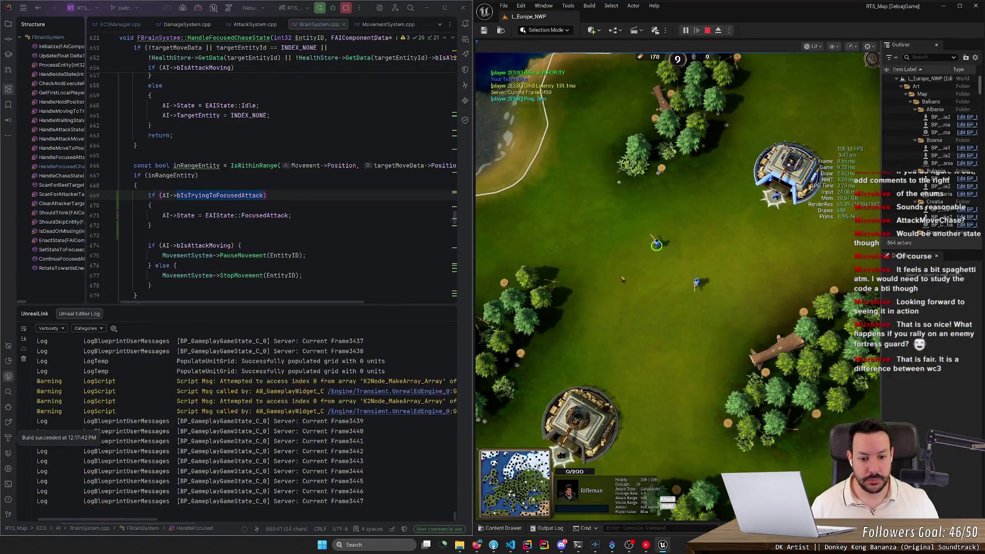
pyautogui.press('1')
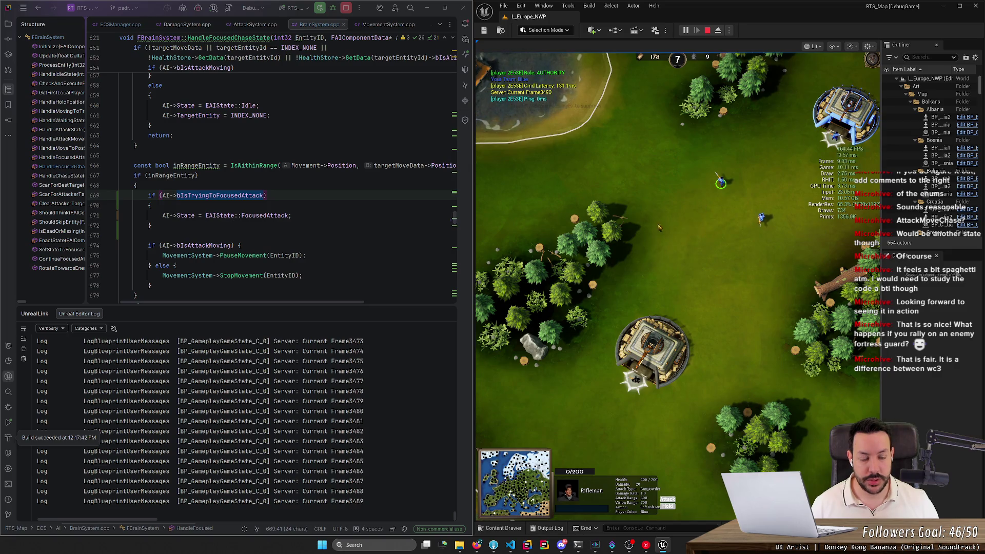
pyautogui.press('1')
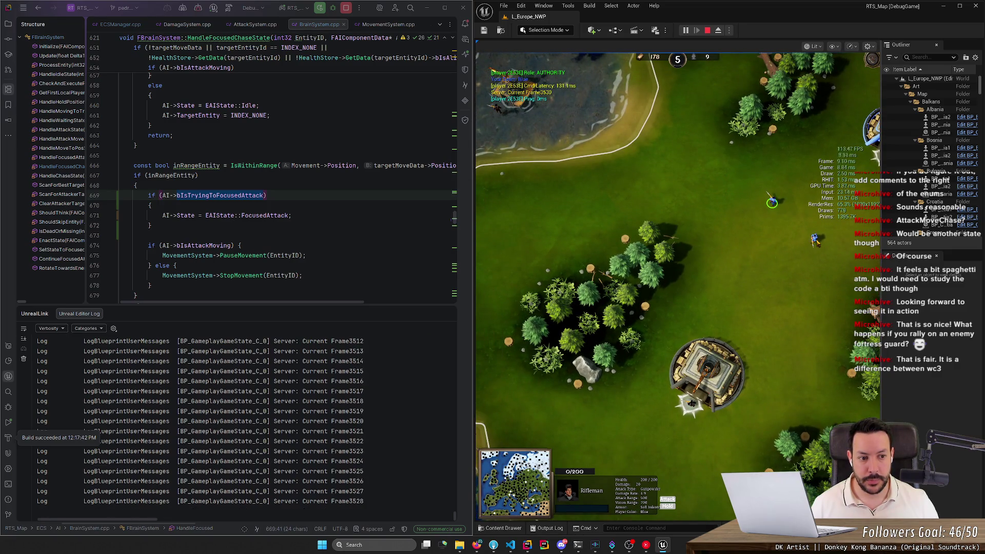
pyautogui.click(815, 241)
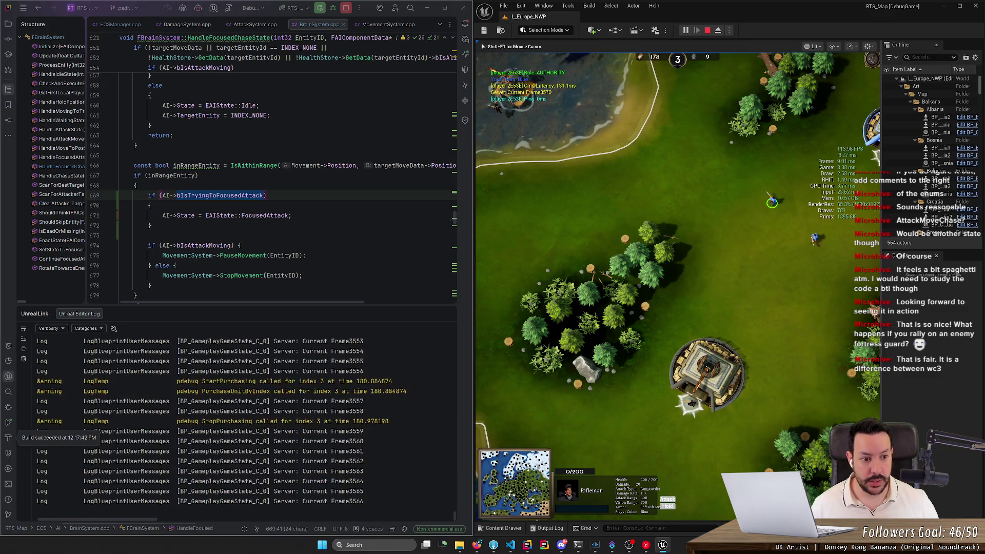
pyautogui.press('1')
# - Send the Rifleman to several spots, including one attack-move order, then switch to Fork
pyautogui.rightClick(646, 219)
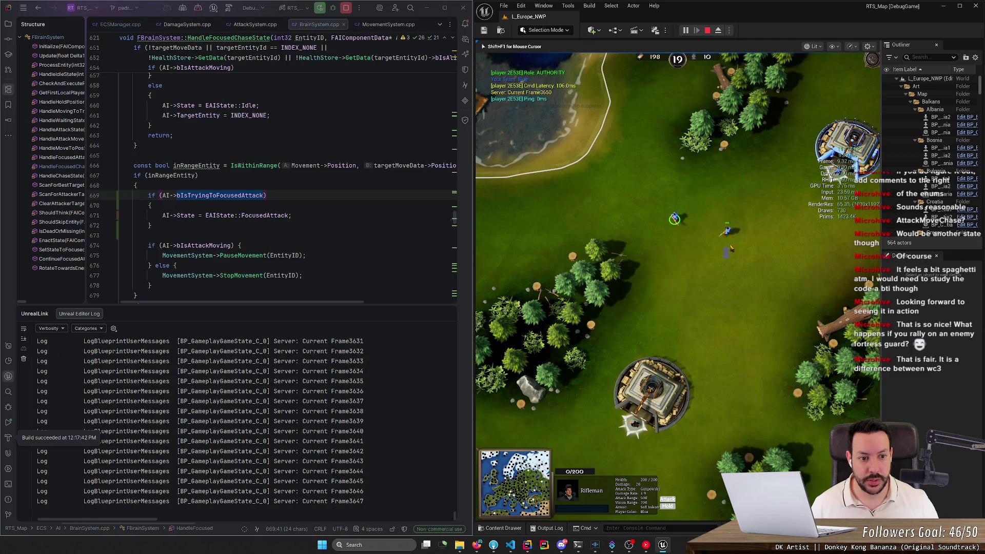
pyautogui.click(726, 233)
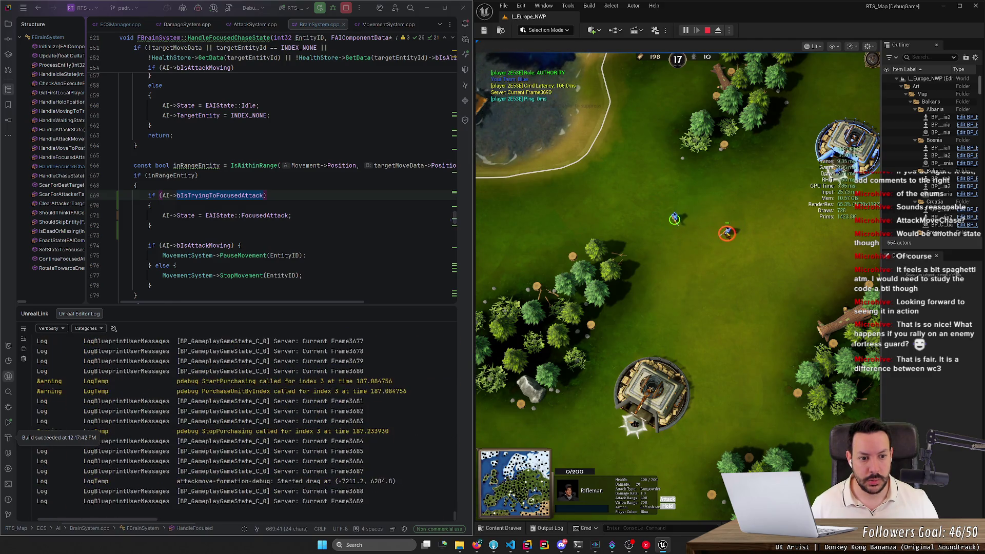
pyautogui.rightClick(758, 232)
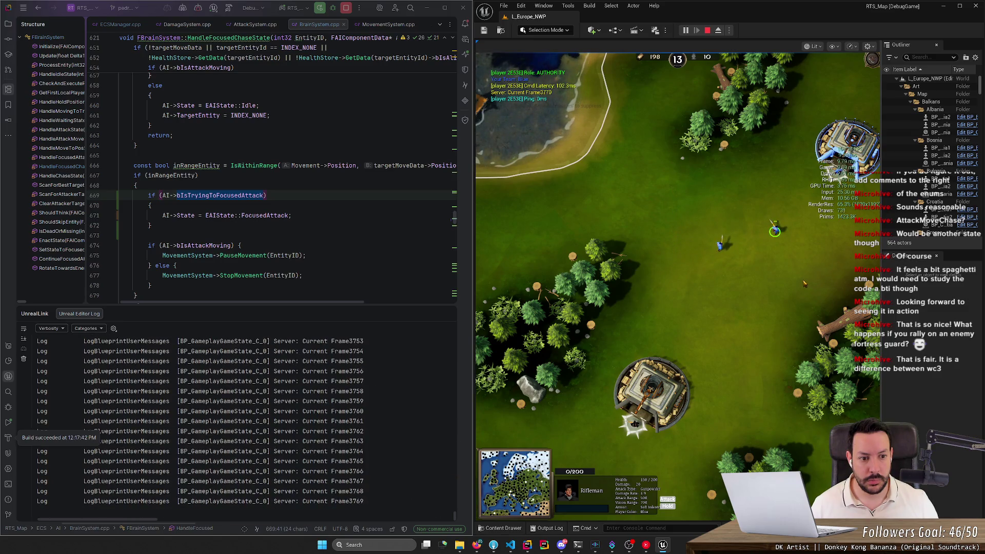
pyautogui.rightClick(643, 187)
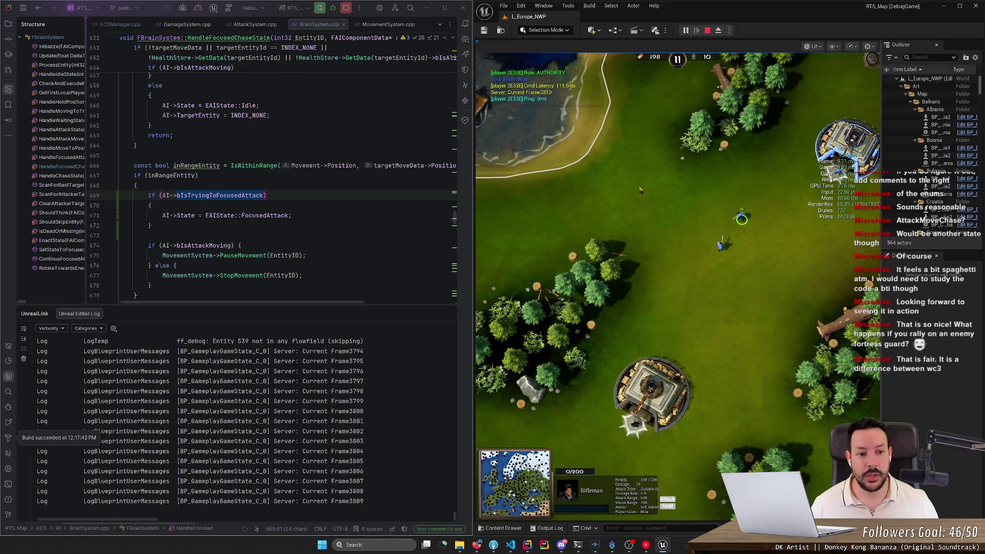
pyautogui.rightClick(580, 236)
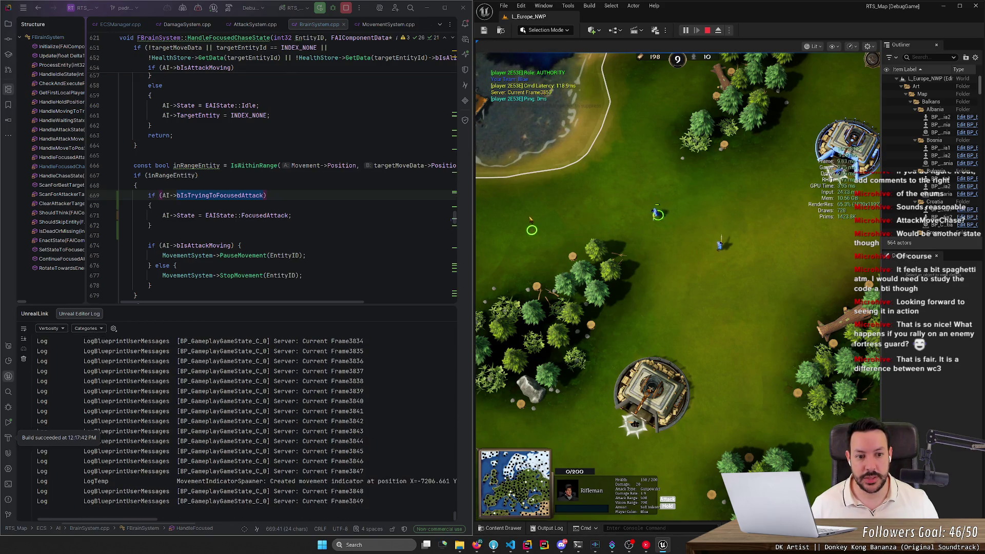
pyautogui.rightClick(498, 216)
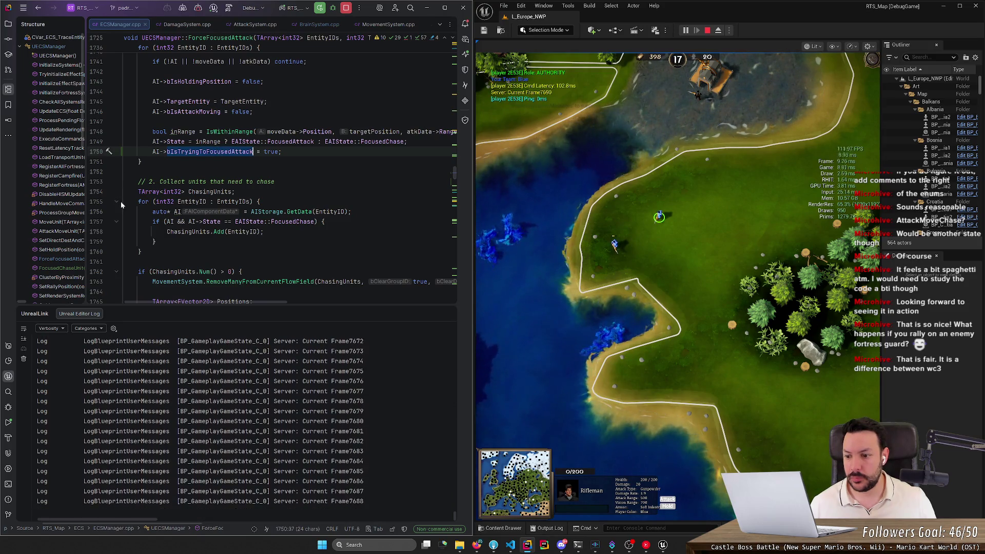
pyautogui.click(494, 545)
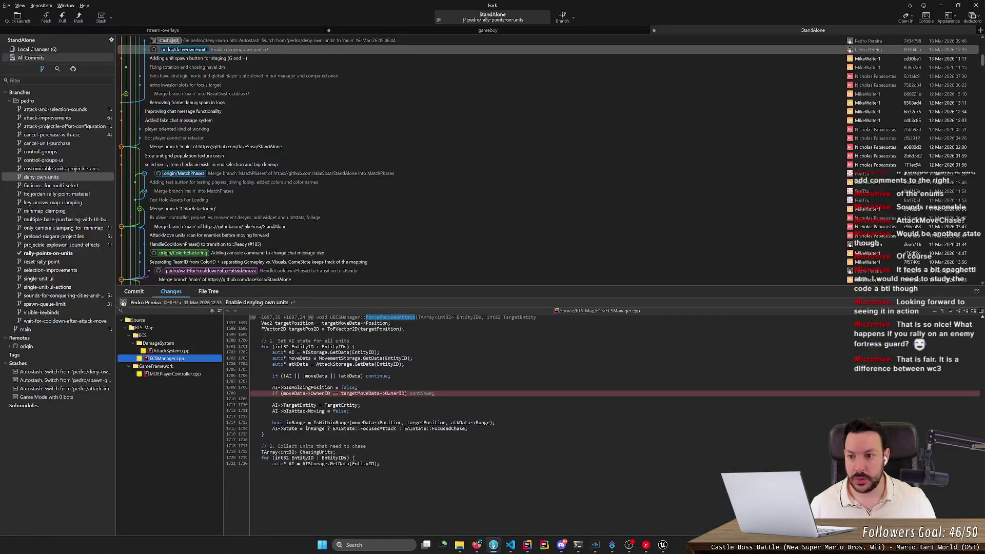
# - Review the commit's MOEPlayerController.cpp, ECSManager.cpp and AttackSystem.cpp diffs in Fork
pyautogui.click(175, 375)
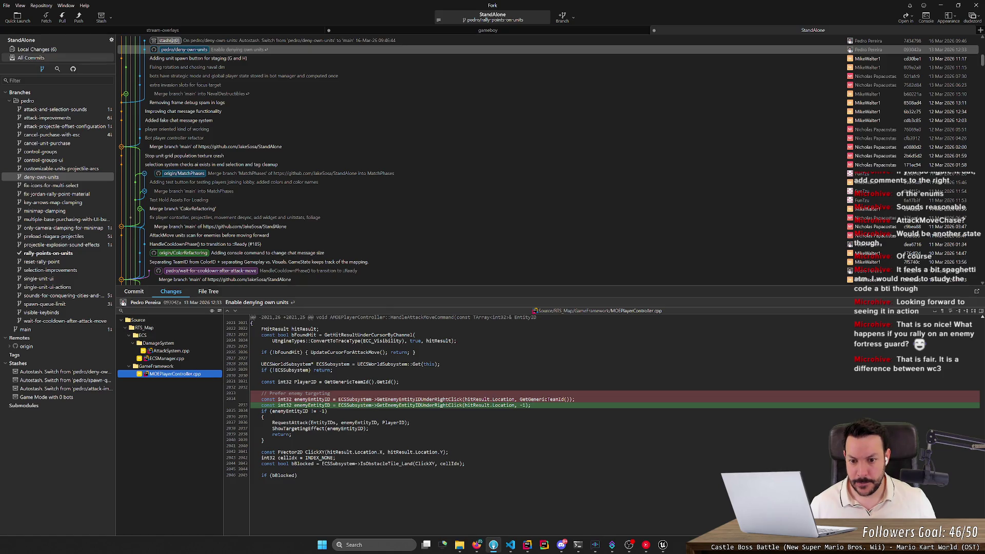
pyautogui.click(177, 359)
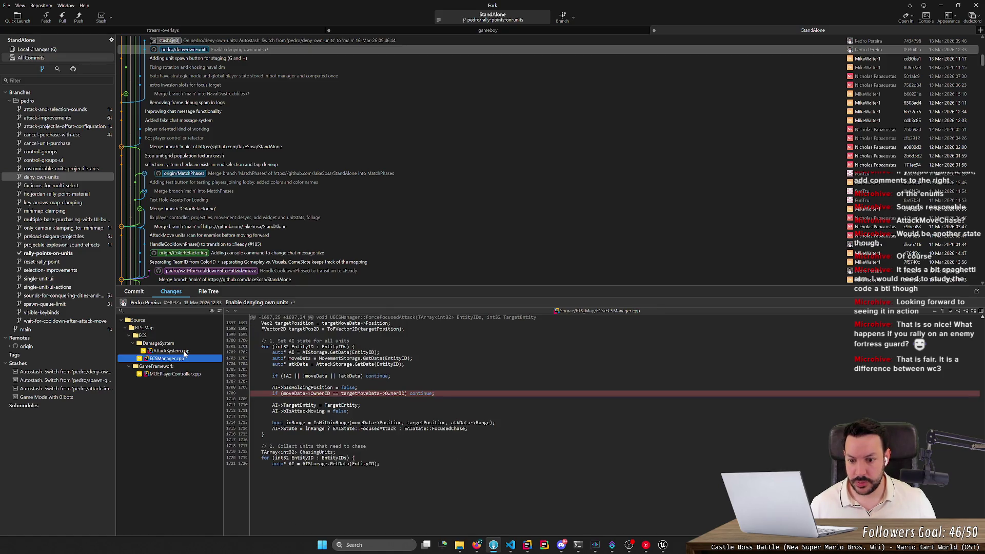
pyautogui.click(177, 351)
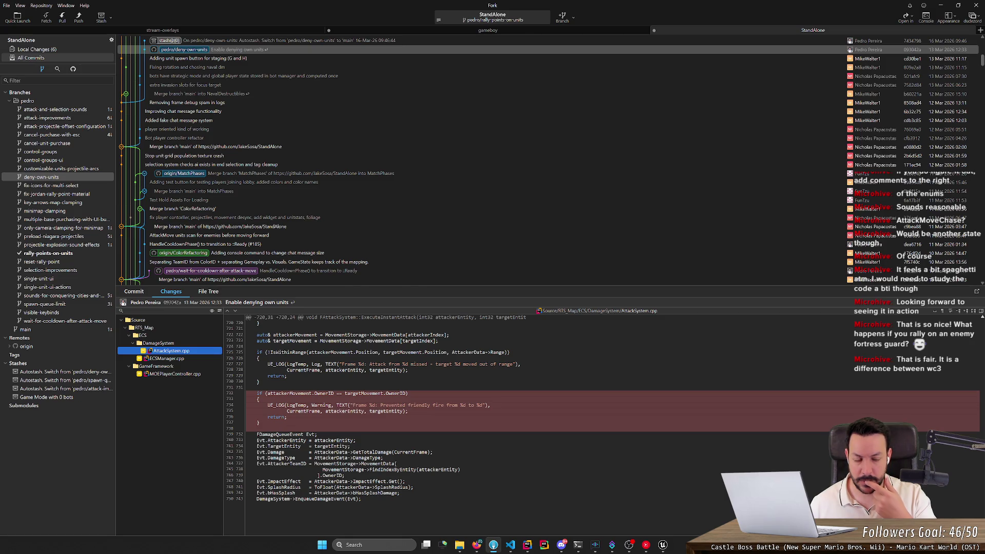
# - Nudge the selected unit right in the game, recheck the MOEPlayerController.cpp diff, and return to Rider
pyautogui.hotkey('alt', 'Tab')
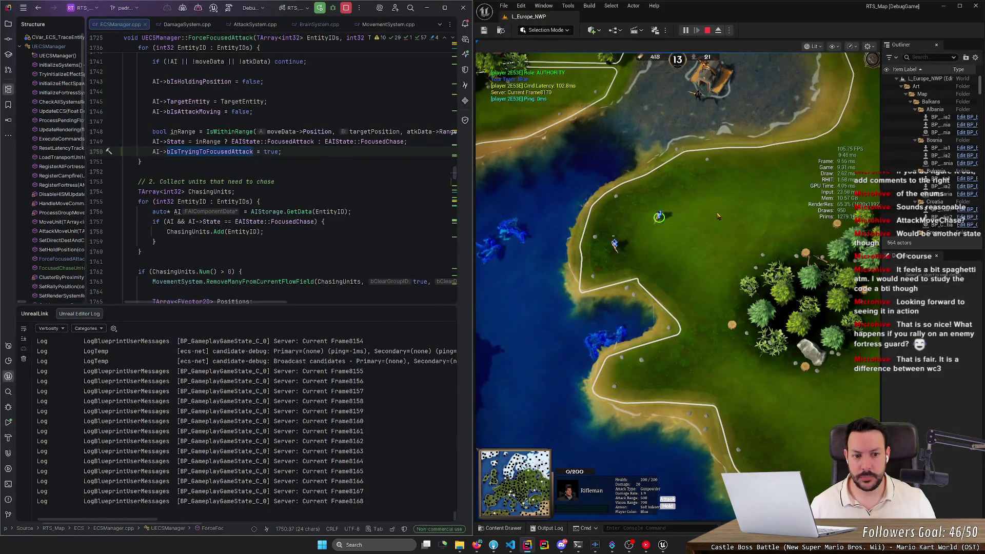
pyautogui.rightClick(718, 216)
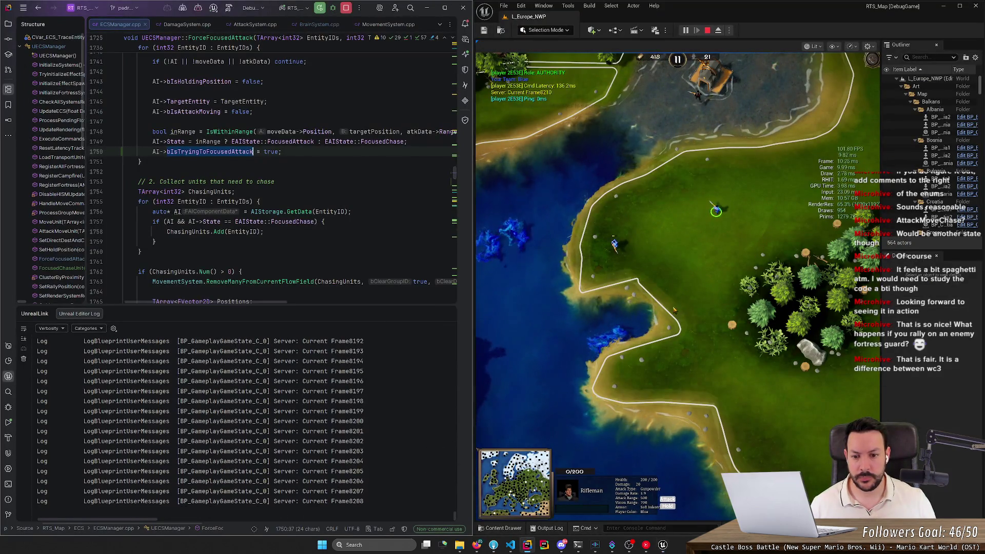
pyautogui.hotkey('alt', 'Tab')
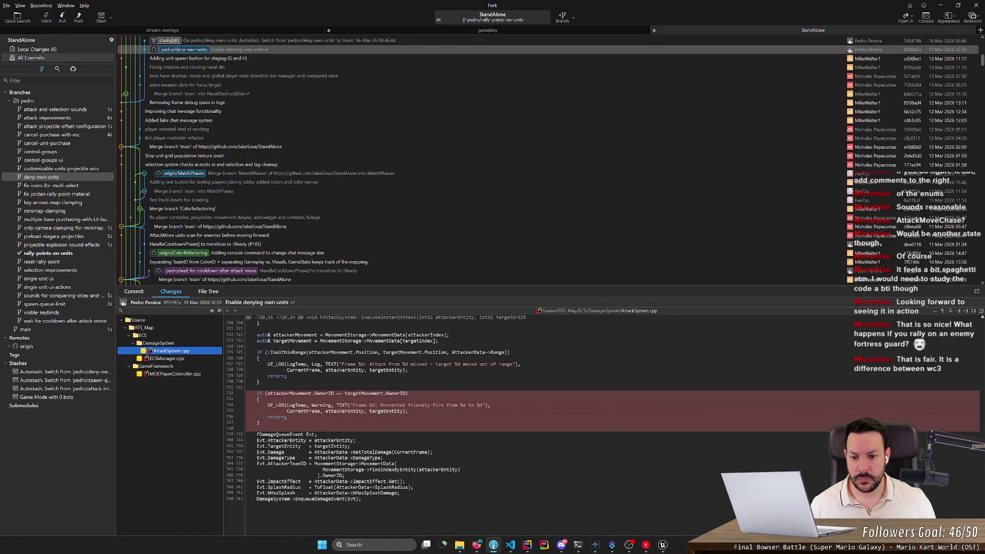
pyautogui.click(188, 374)
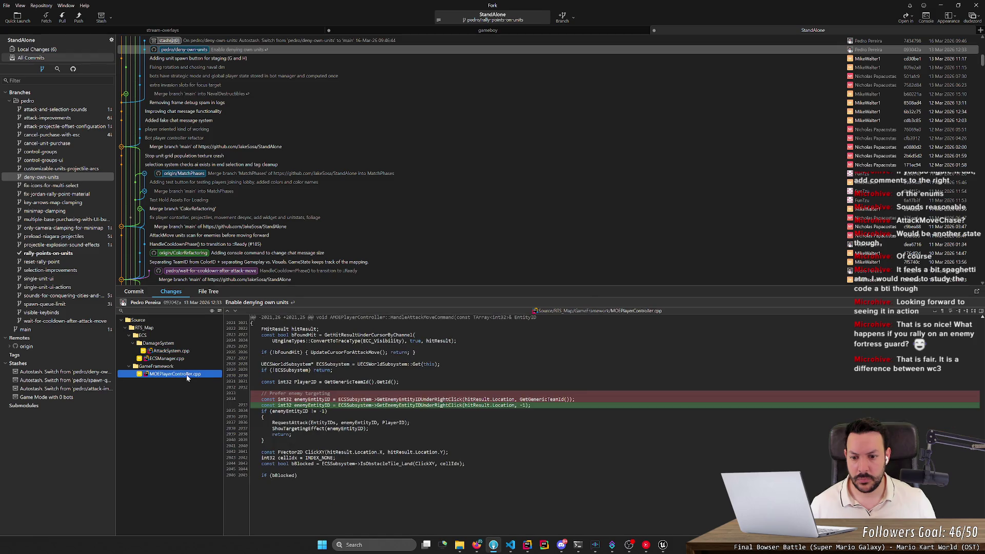
pyautogui.hotkey('alt', 'Tab')
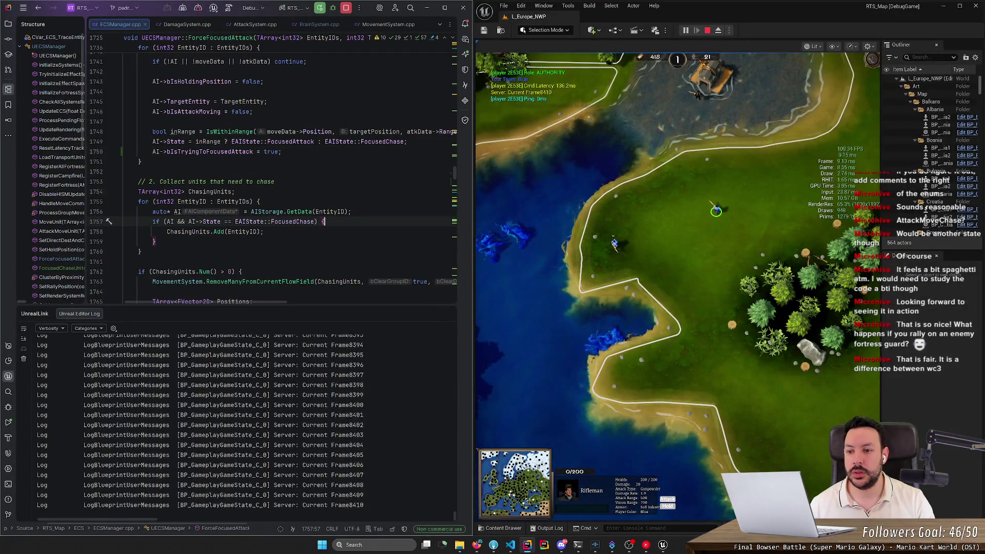
# - Search Everywhere for HandleAttackMoveCommand and open its definition
pyautogui.hotkey('ctrl', 't')
pyautogui.write('handleattac')
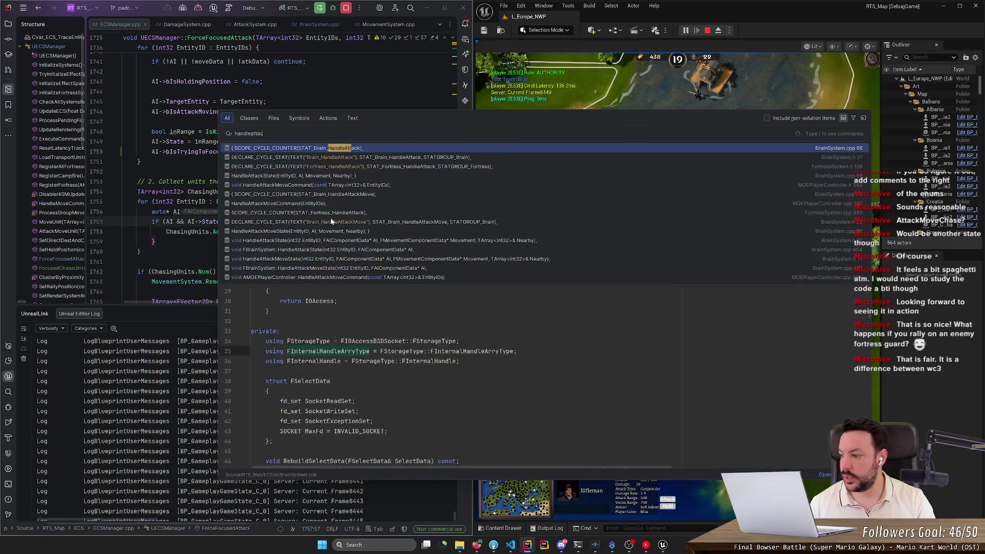
pyautogui.write('kmovecommand')
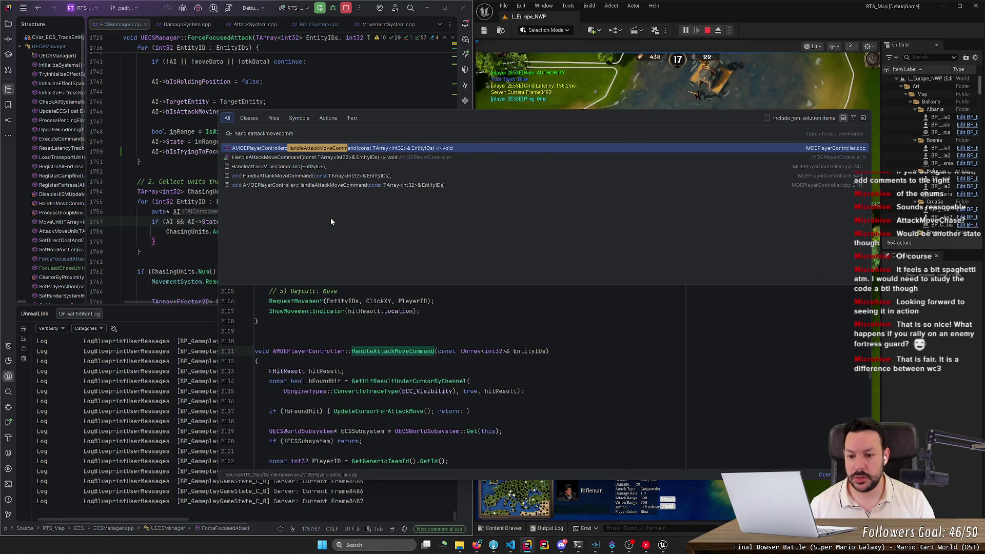
pyautogui.press('Return')
pyautogui.scroll(-4, 272, 169)
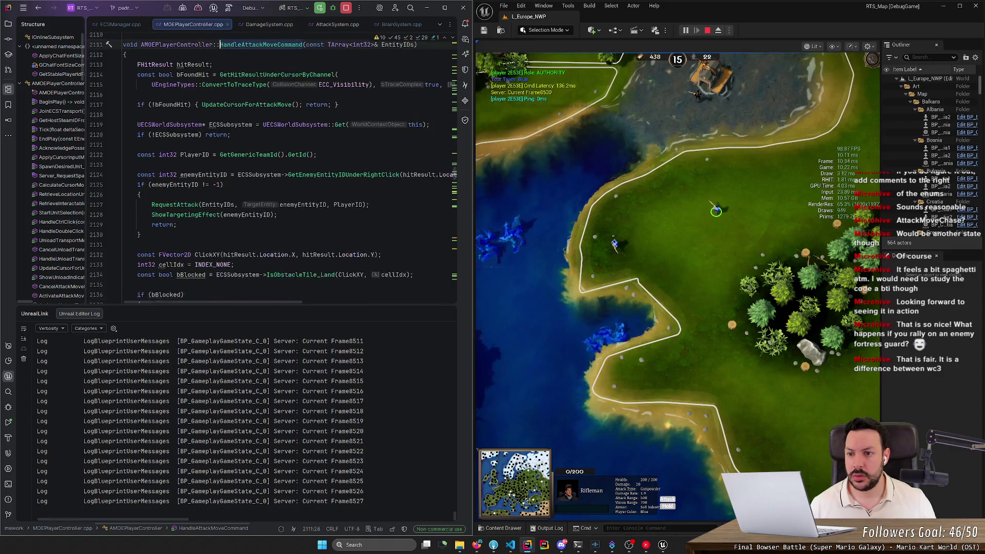
pyautogui.scroll(-6, 271, 169)
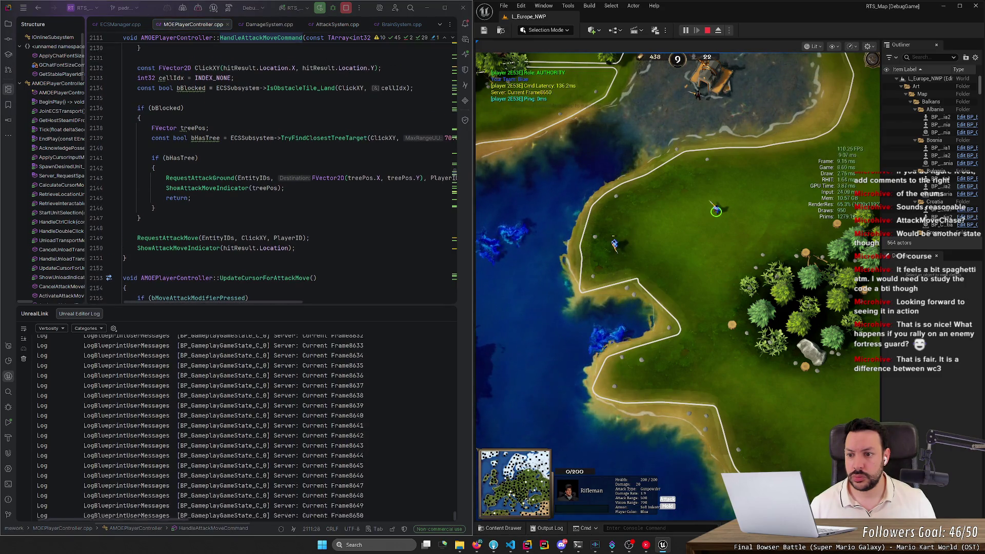
pyautogui.scroll(1, 272, 169)
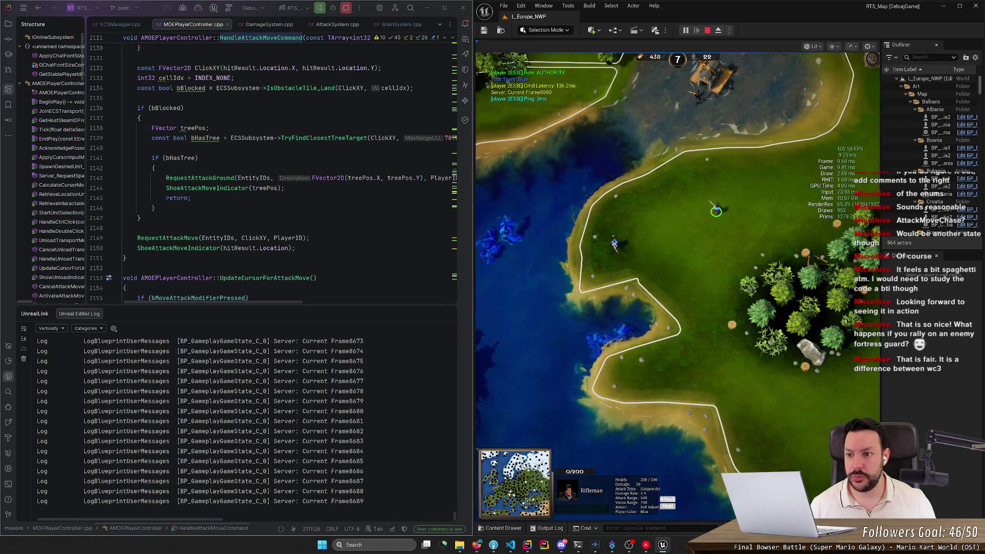
# - Jump to RequestAttackMove, breakpoint its SendCommandViaTransport line 3419, and issue attack and move orders in-game
pyautogui.doubleClick(189, 240)
pyautogui.press('F12')
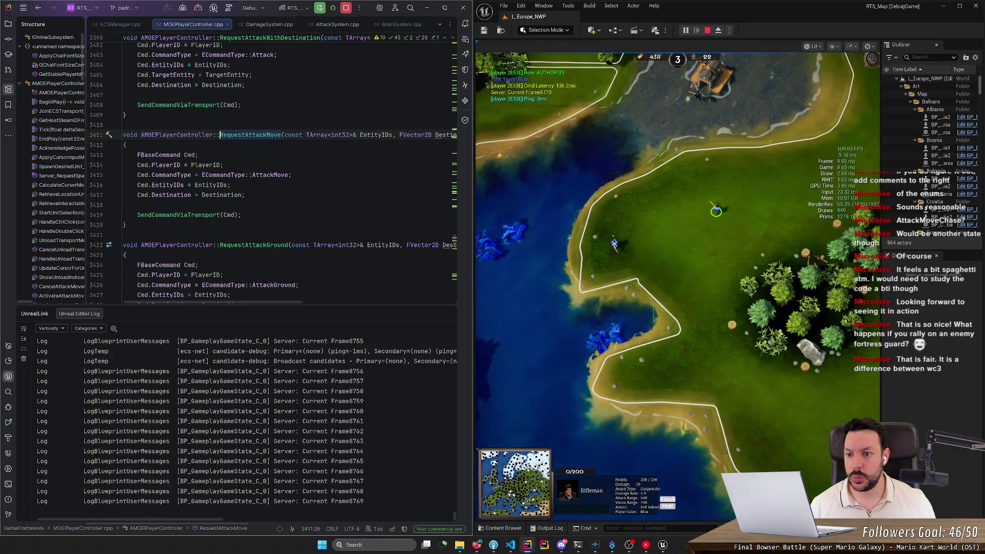
pyautogui.click(614, 244)
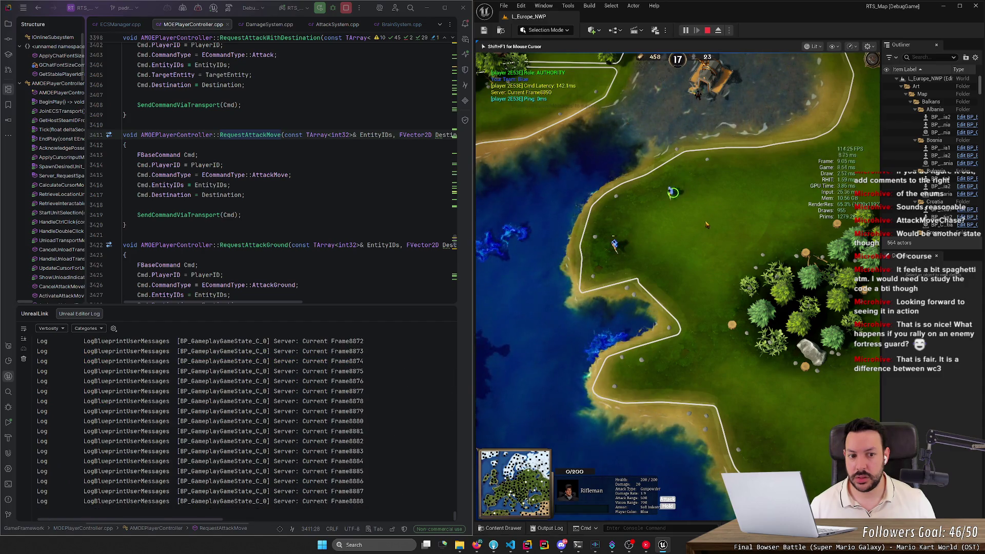
pyautogui.rightClick(703, 219)
pyautogui.click(100, 214)
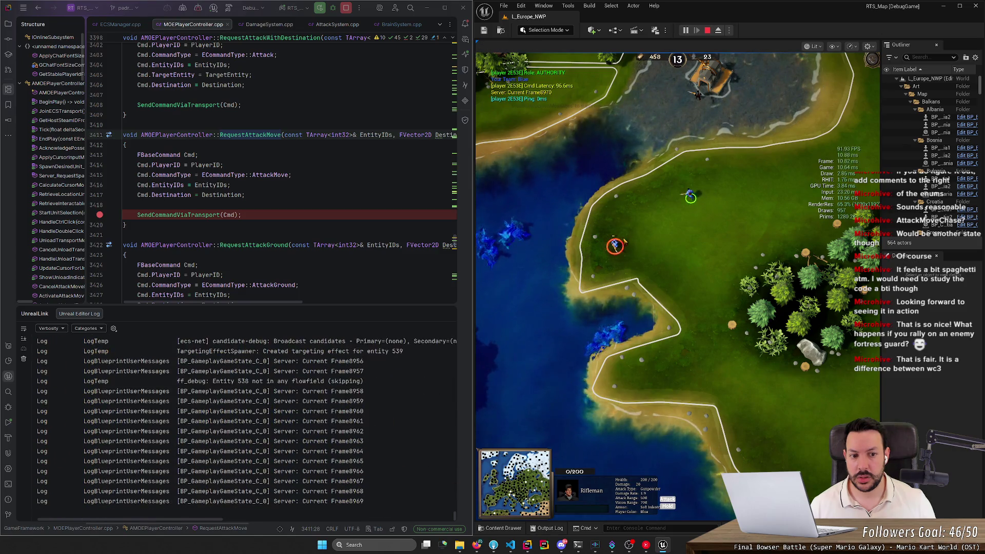
pyautogui.moveTo(642, 222); pyautogui.dragTo(694, 202)
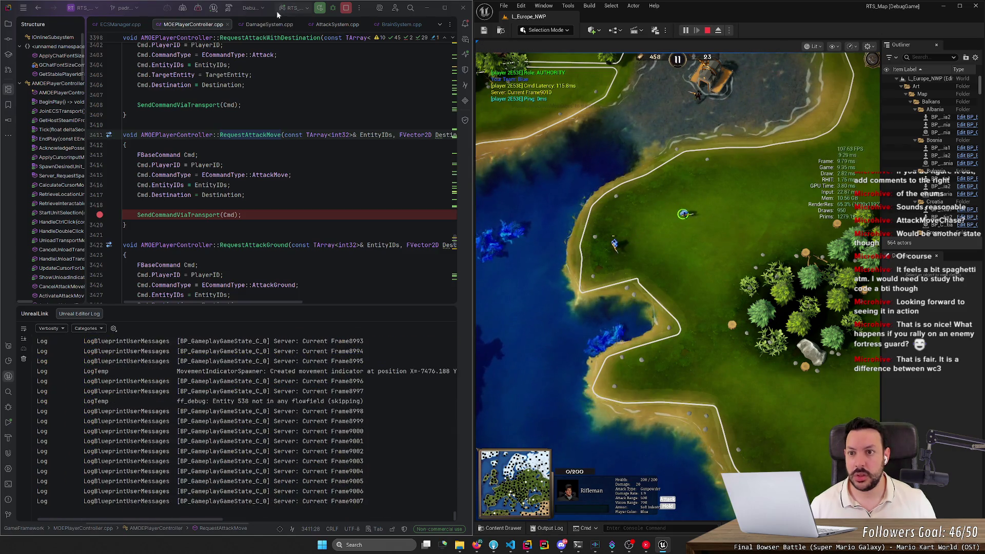
pyautogui.click(213, 8)
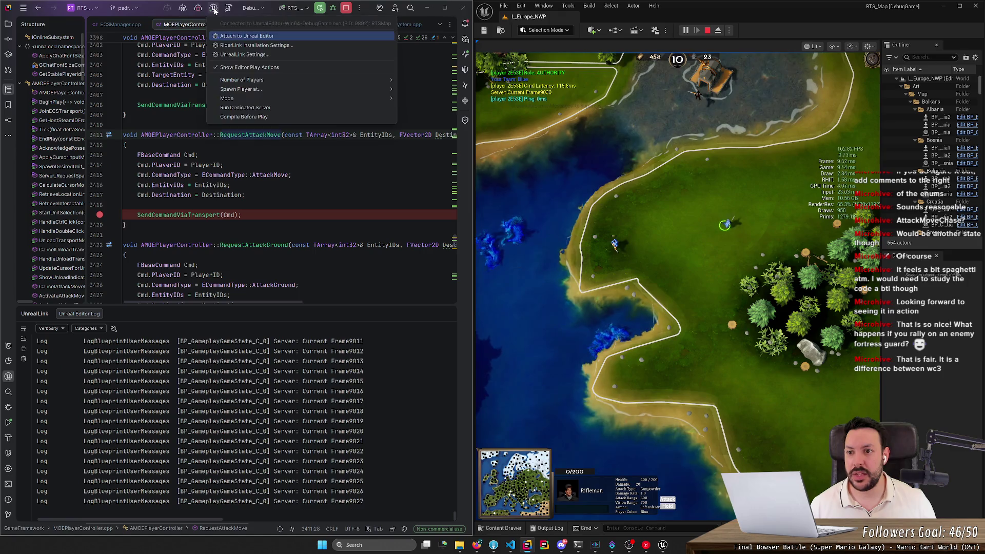
# - Attach Rider's debugger to the running Unreal Editor and clear the line 3419 breakpoint
pyautogui.click(231, 36)
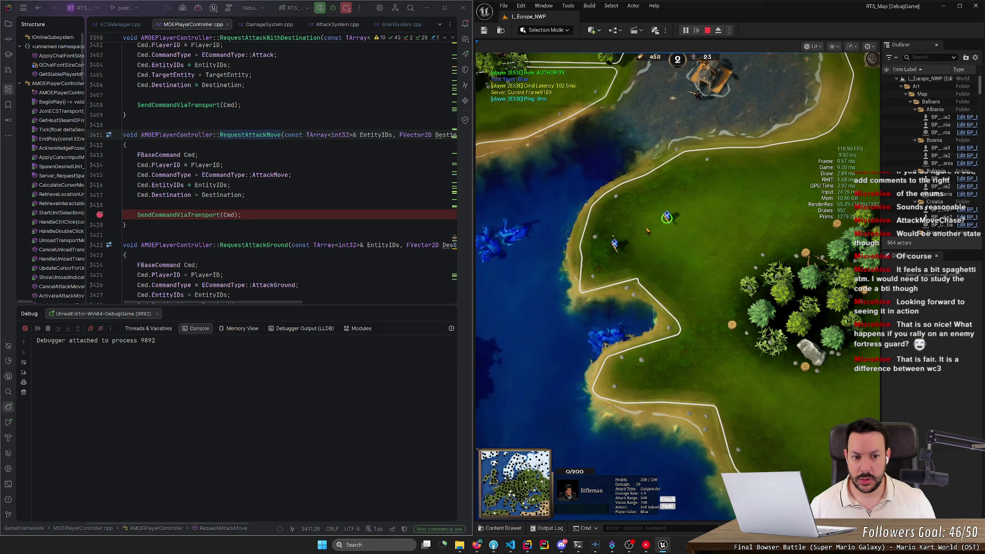
pyautogui.click(101, 214)
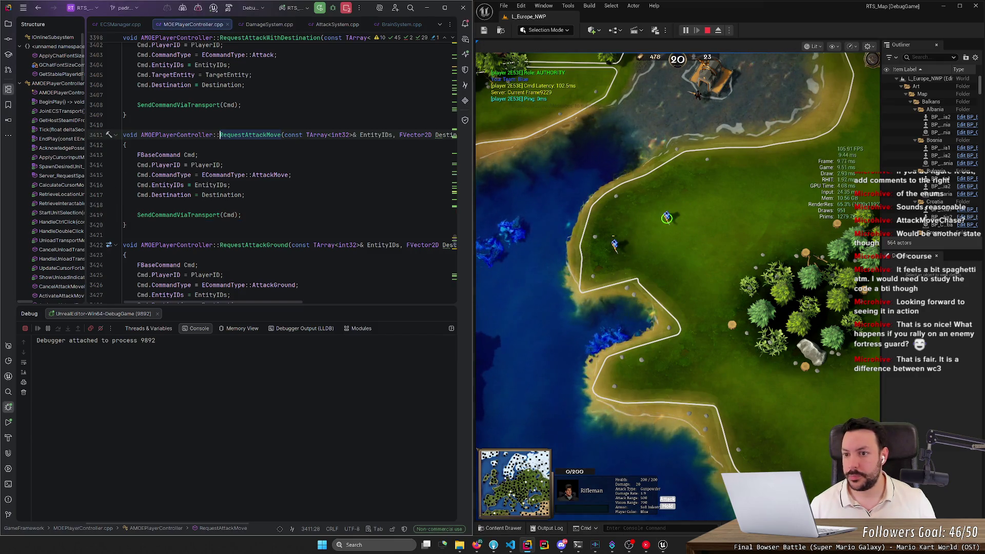
pyautogui.hotkey('ctrl', 'alt', 'Left')
pyautogui.hotkey('ctrl', 'alt', 'Left')
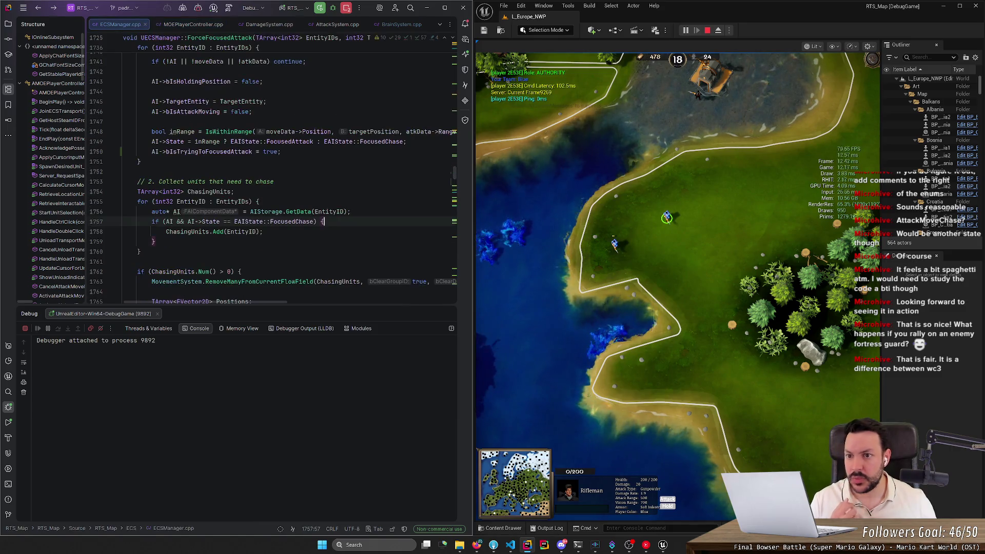
pyautogui.scroll(8, 272, 174)
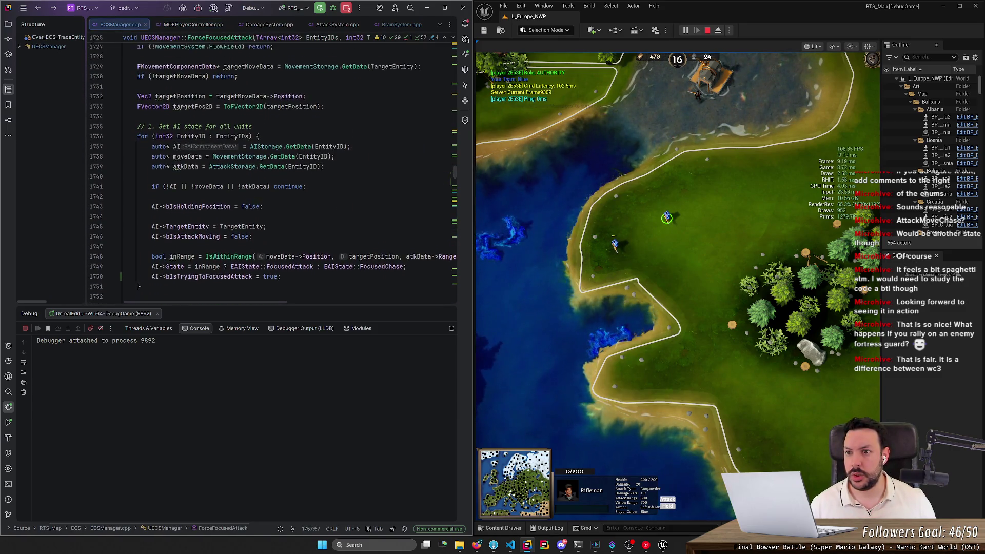
# - Toggle breakpoints on lines 1727 and 1729 while ordering the rifleman toward the enemy
pyautogui.click(100, 163)
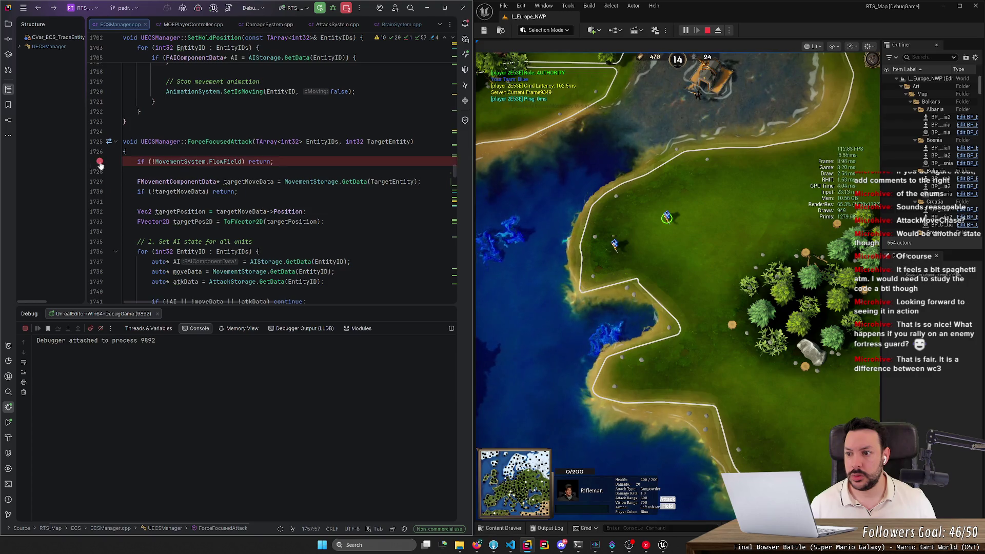
pyautogui.rightClick(731, 211)
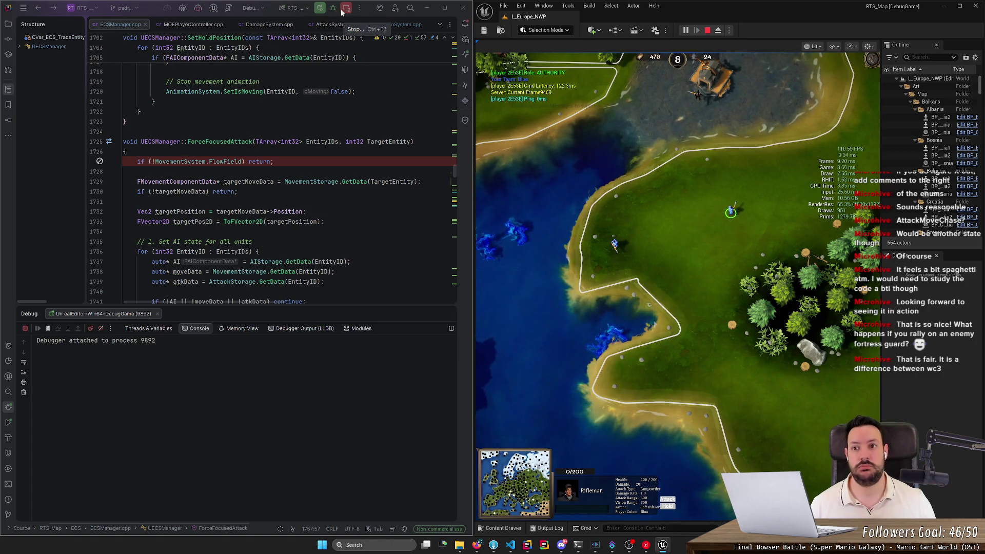
pyautogui.click(99, 162)
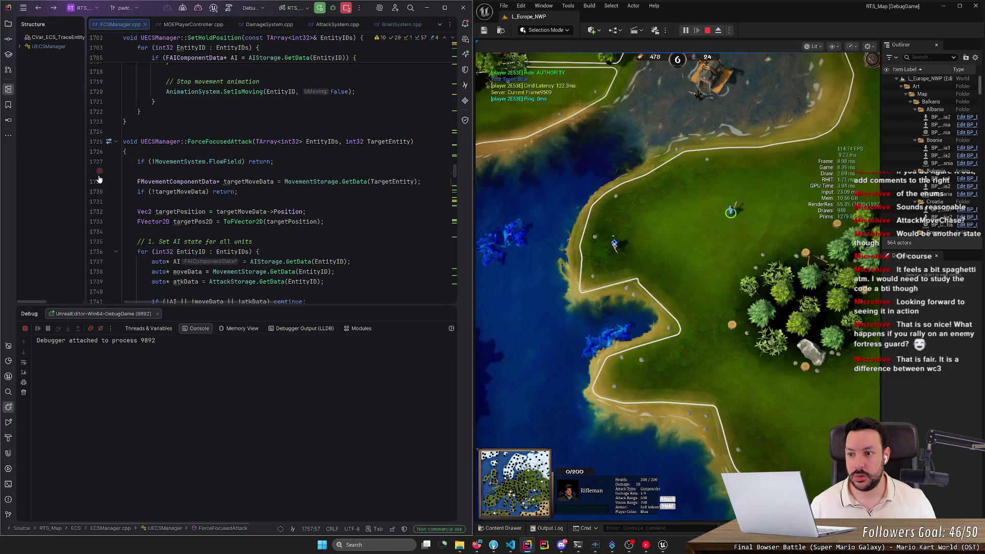
pyautogui.click(100, 182)
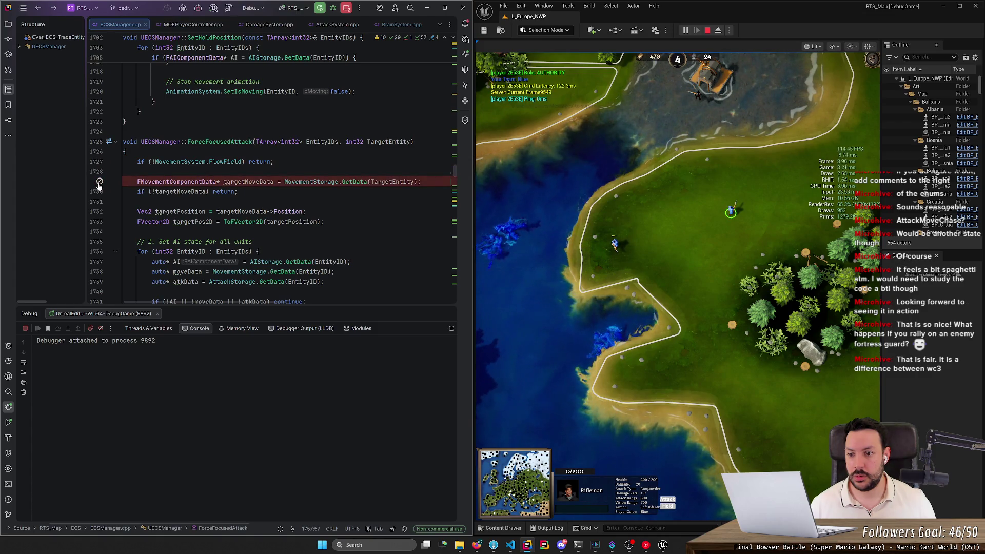
pyautogui.click(99, 183)
# - Scroll through ForceFocusedAttack and put the caret on line 1751
pyautogui.scroll(-10, 111, 165)
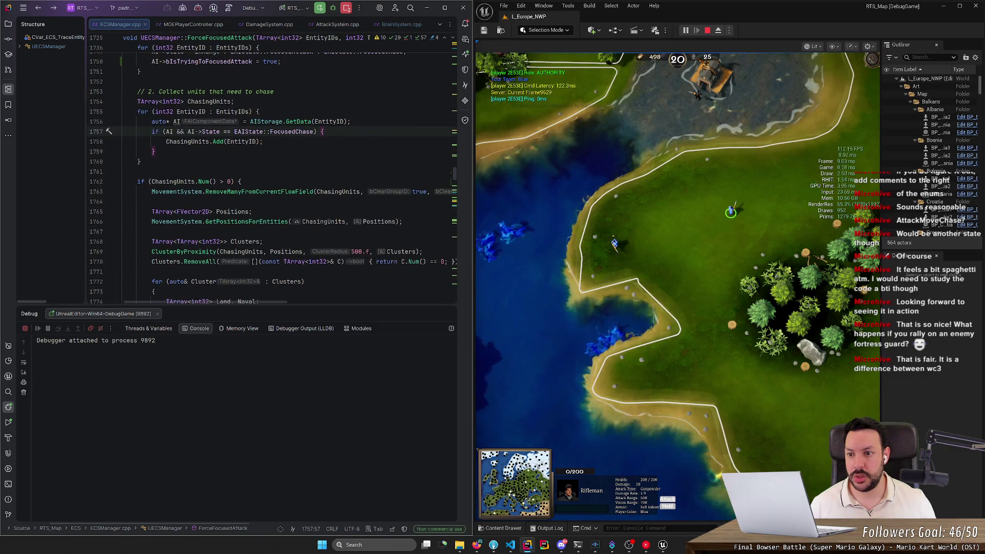
pyautogui.scroll(-9, 272, 175)
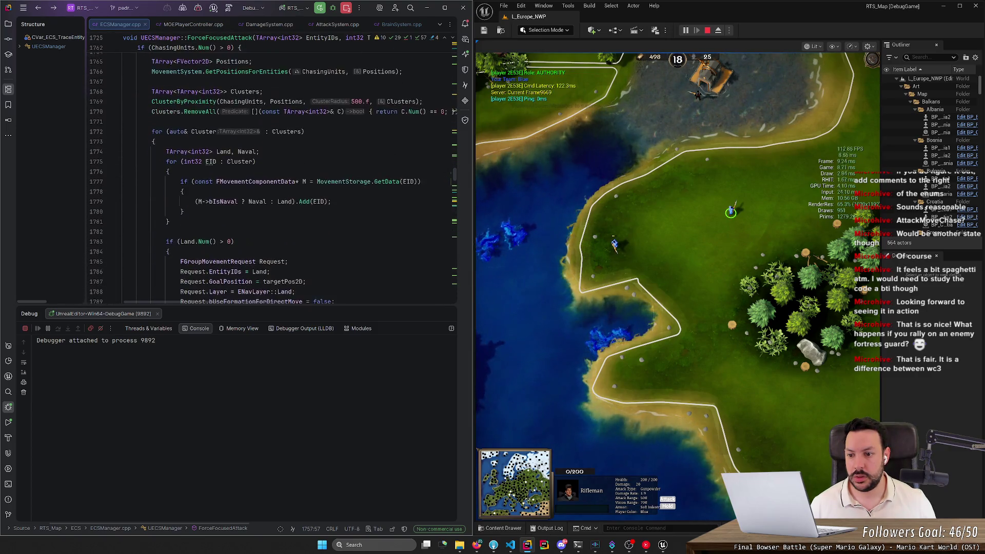
pyautogui.scroll(12, 271, 175)
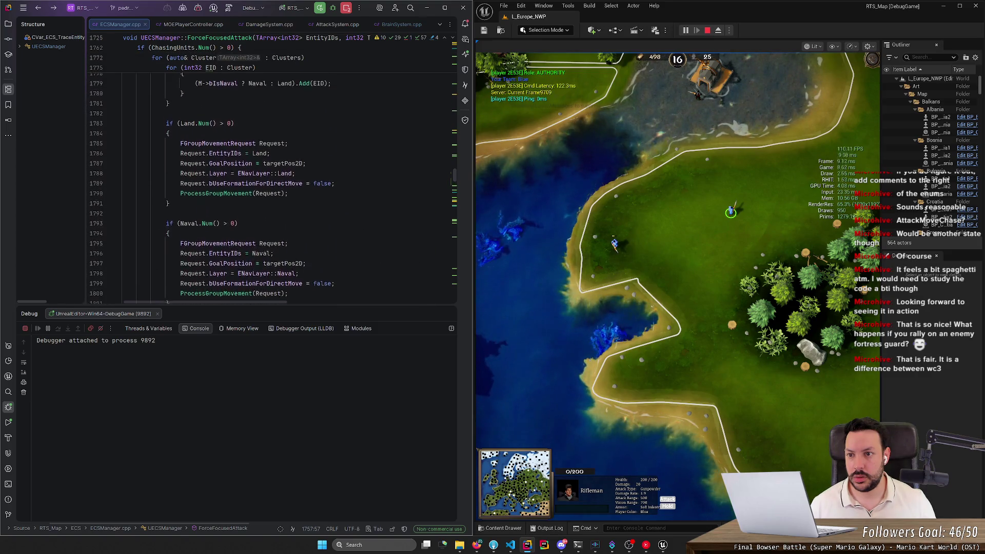
pyautogui.click(141, 161)
pyautogui.scroll(-3, 271, 174)
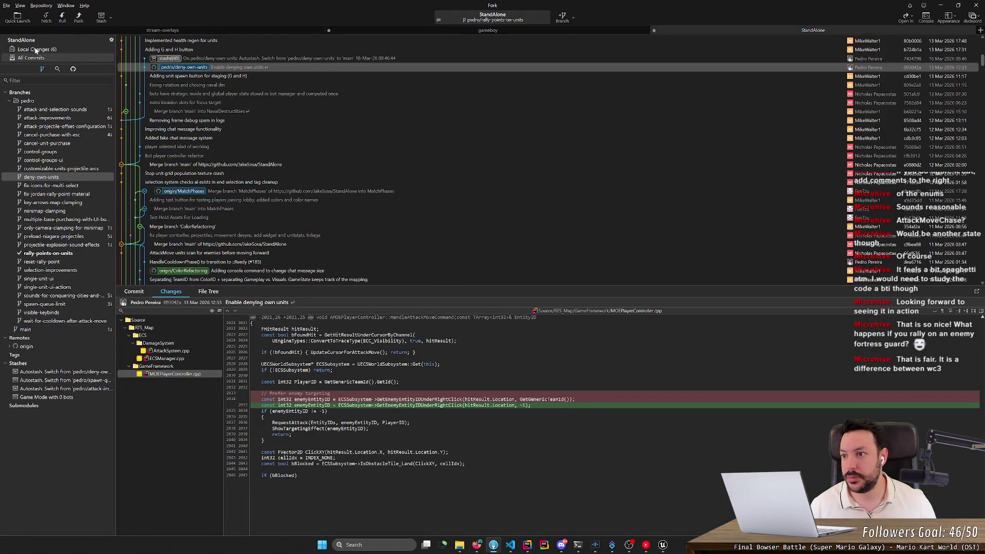
# - Stage AIData.h, BrainSystem.cpp and SpawnSystem.cpp from Fork's Local Changes
pyautogui.click(37, 50)
pyautogui.doubleClick(172, 124)
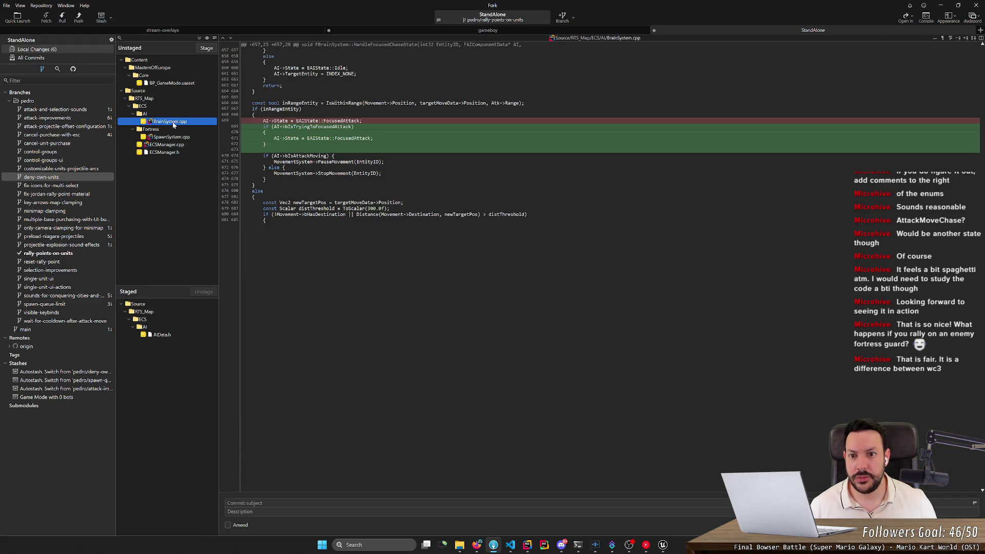
pyautogui.doubleClick(172, 123)
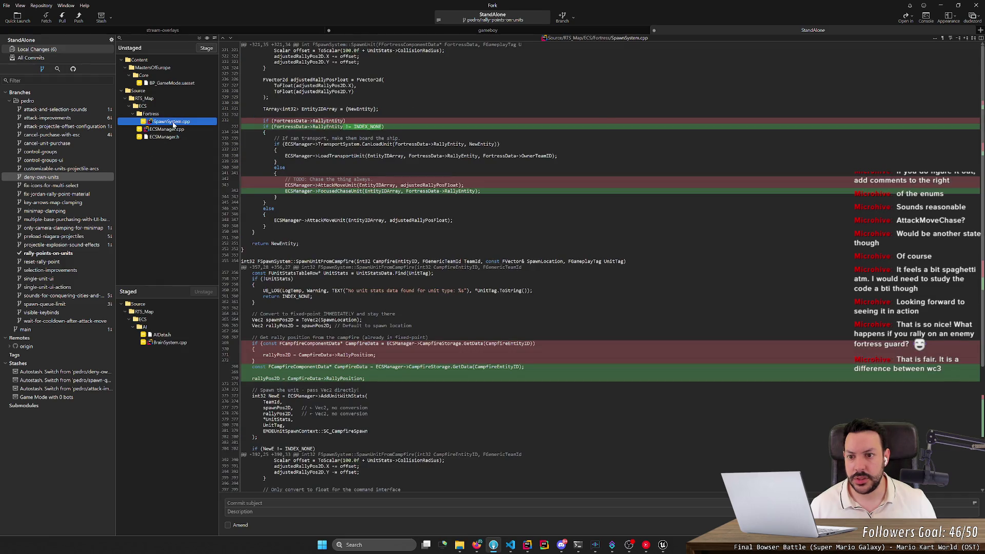
pyautogui.scroll(-5, 216, 170)
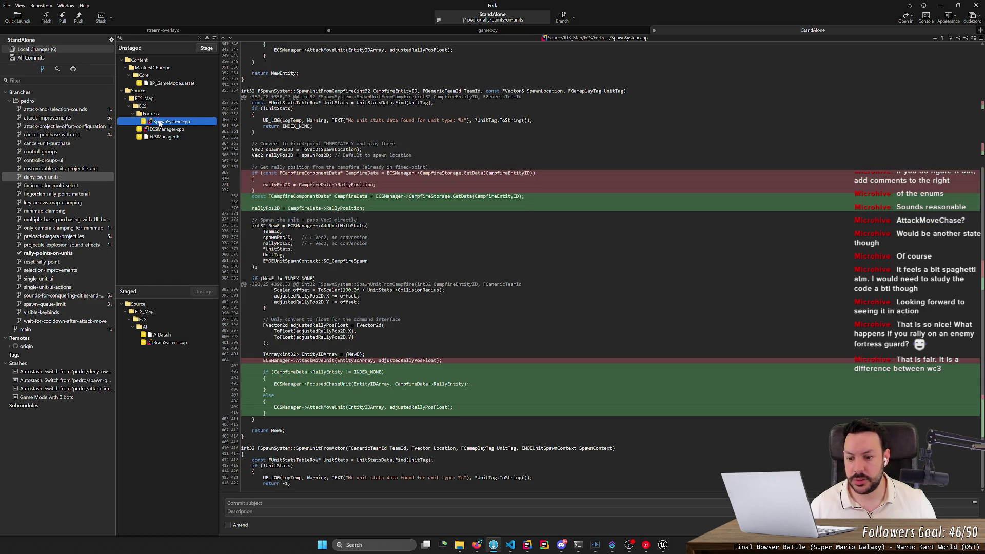
pyautogui.doubleClick(160, 123)
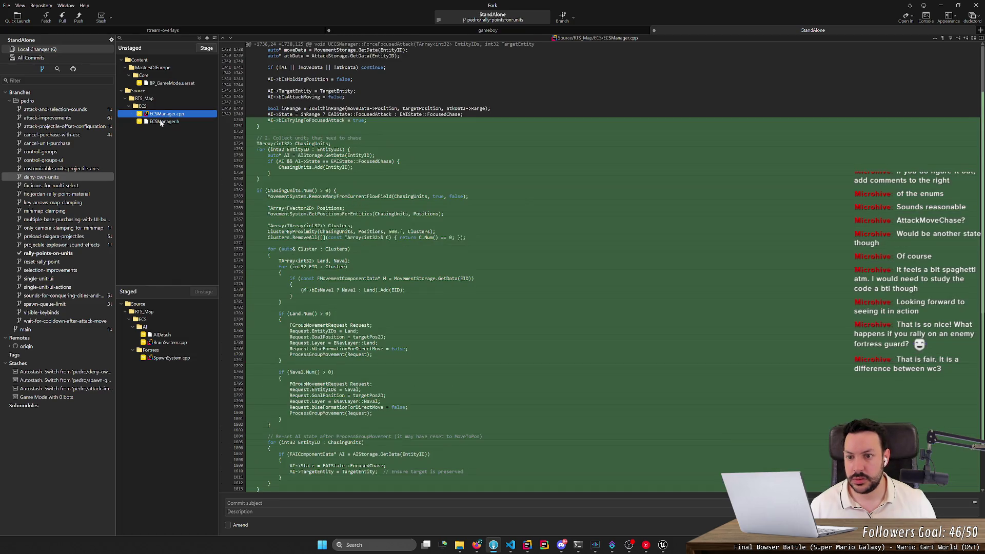
# - Review the unstaged ECSManager.h and ECSManager.cpp diffs
pyautogui.click(165, 121)
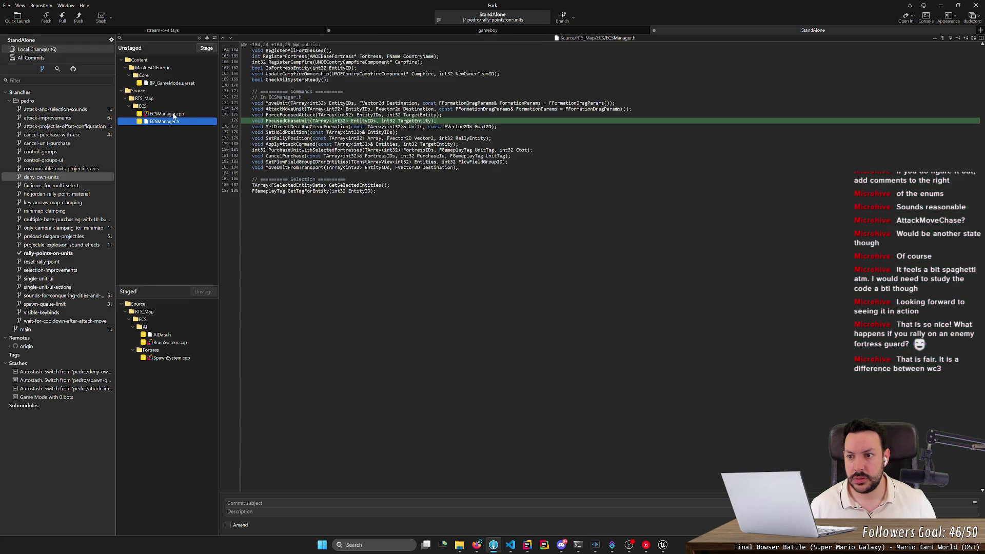
pyautogui.click(166, 114)
pyautogui.scroll(-5, 461, 257)
pyautogui.scroll(-5, 600, 267)
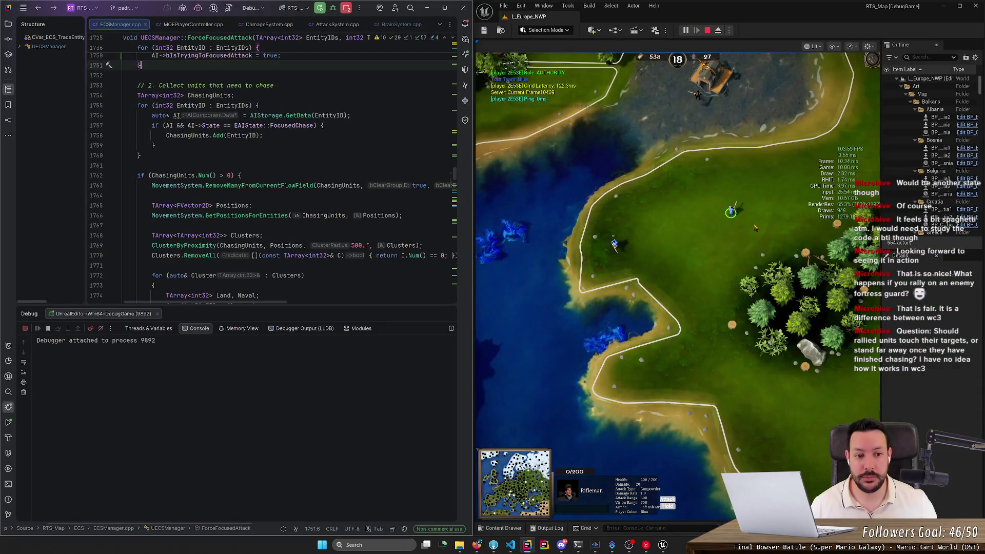
# - Select the rifleman and centre on it, then select the fortress to see build options
pyautogui.moveTo(685, 190); pyautogui.dragTo(769, 227)
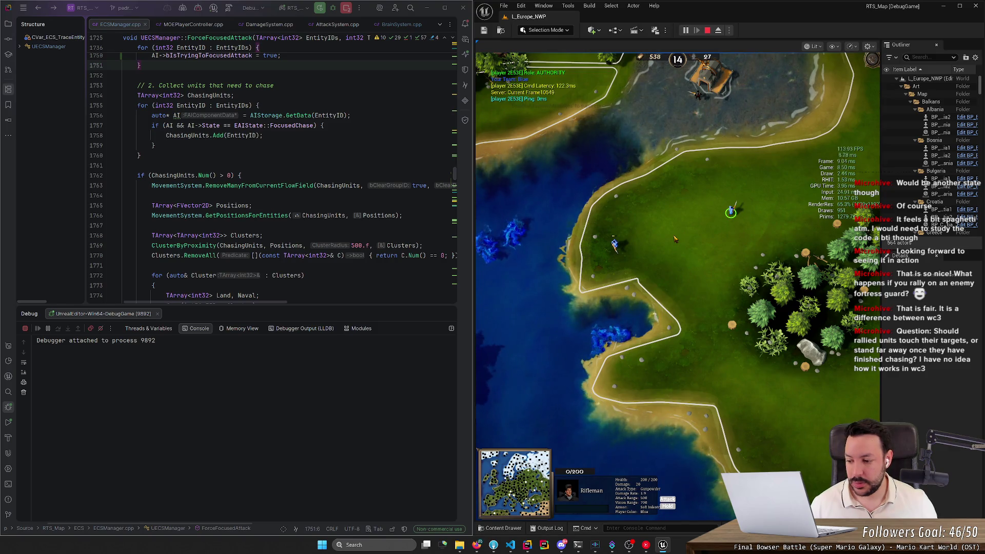
pyautogui.press('space')
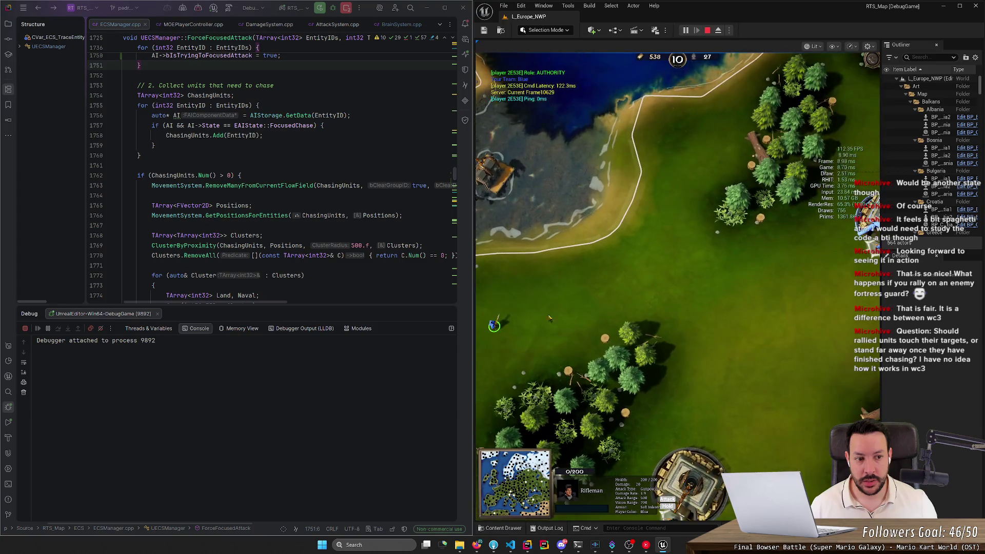
pyautogui.press('h')
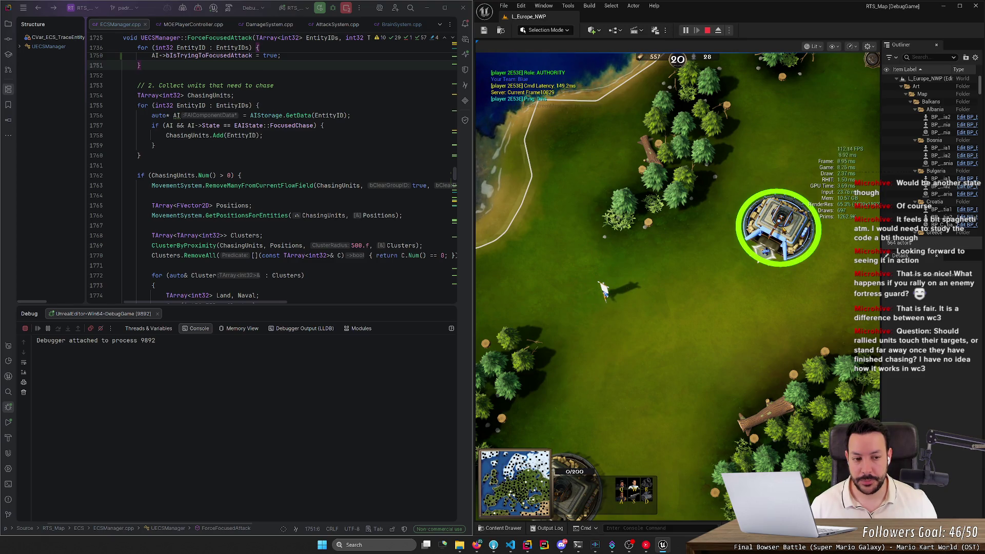
pyautogui.click(606, 295)
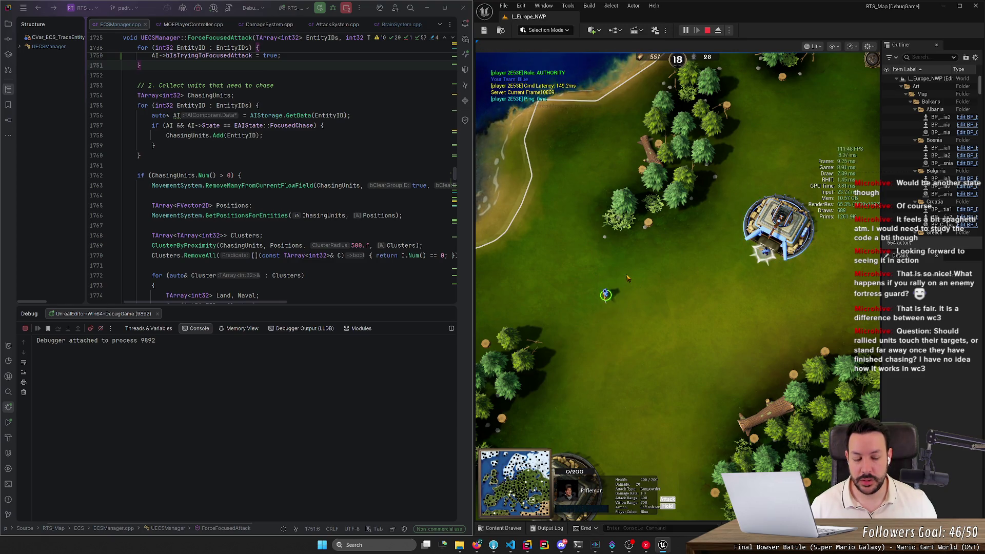
pyautogui.press('h')
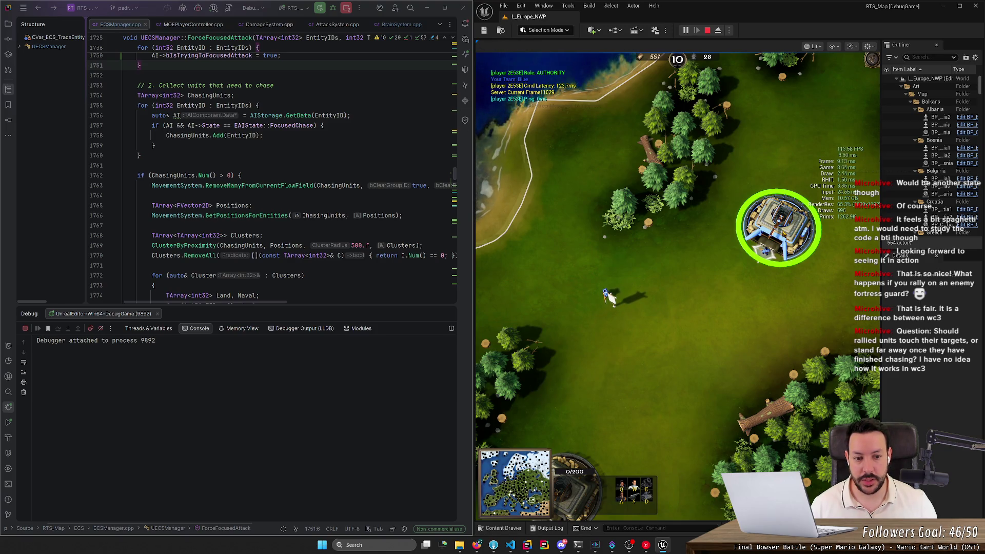
# - Zoom and pan the RTS camera, box-select units, then jump to another map area
pyautogui.scroll(-2, 628, 333)
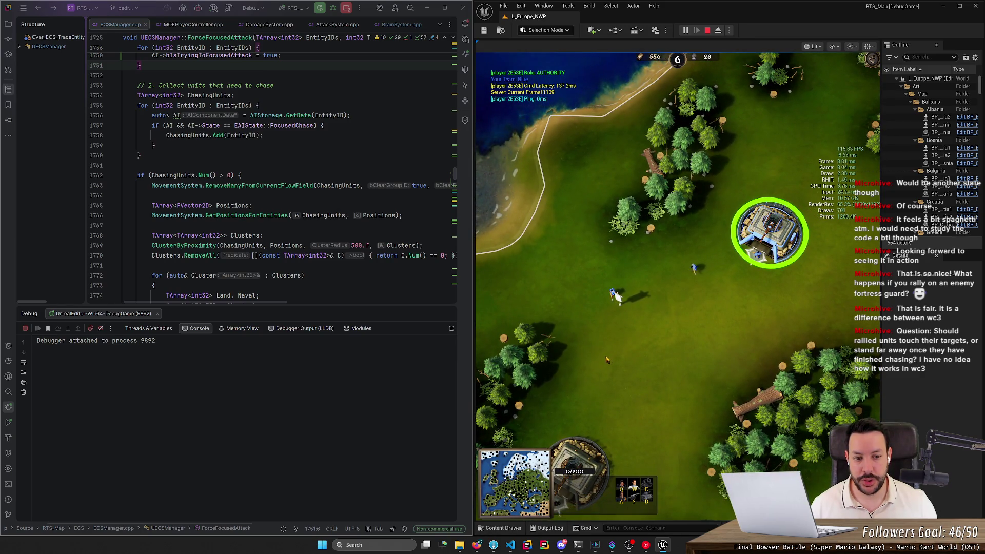
pyautogui.scroll(2, 606, 361)
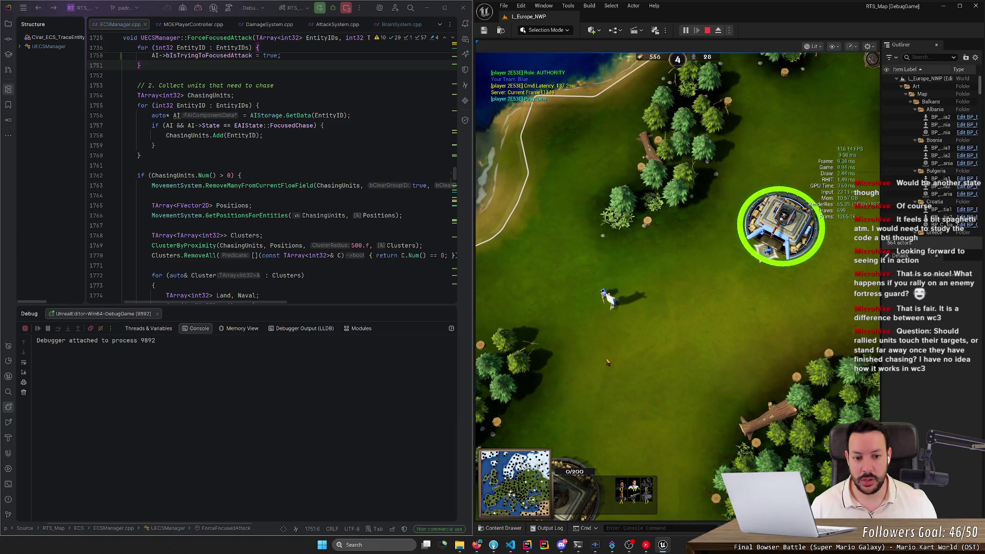
pyautogui.press('Left')
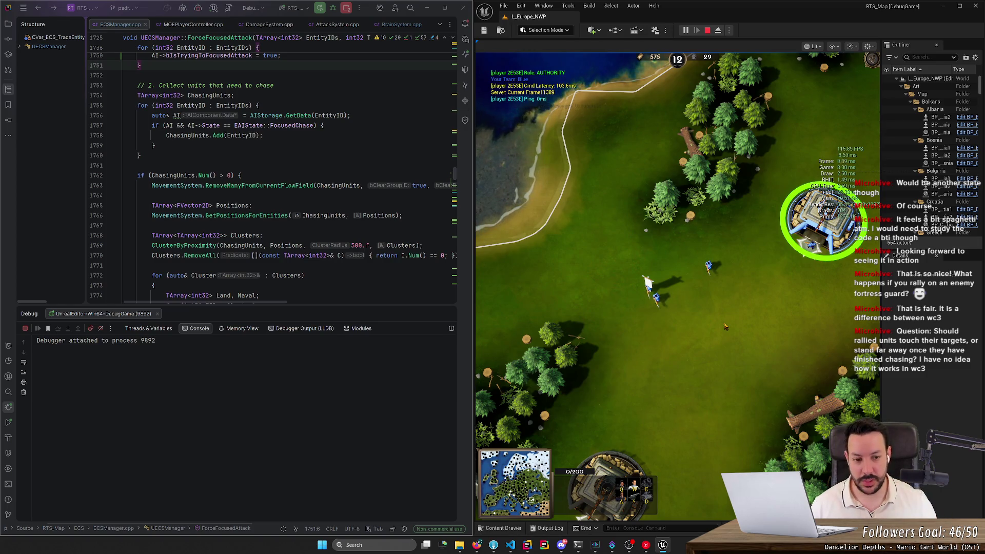
pyautogui.scroll(3, 724, 327)
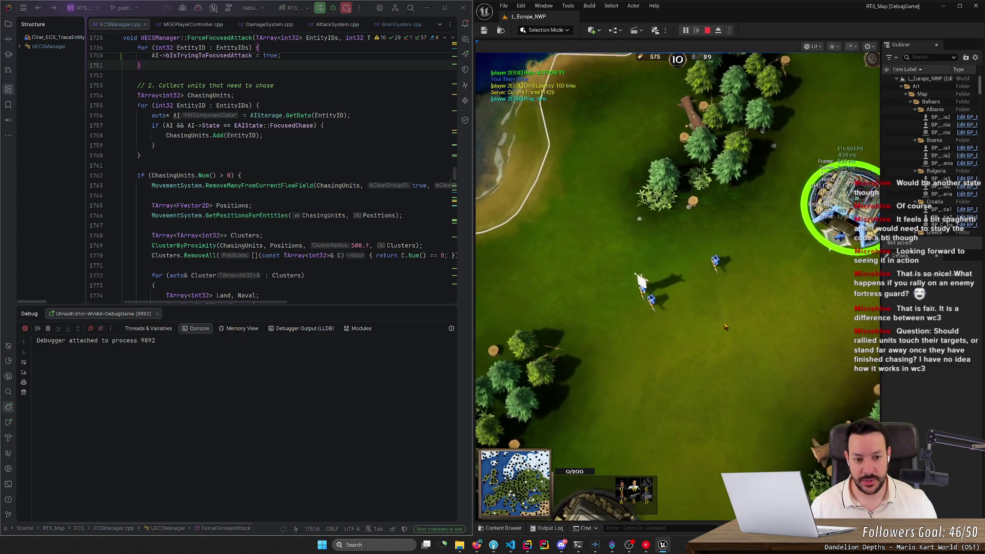
pyautogui.moveTo(596, 239); pyautogui.dragTo(725, 283)
pyautogui.scroll(-1, 674, 226)
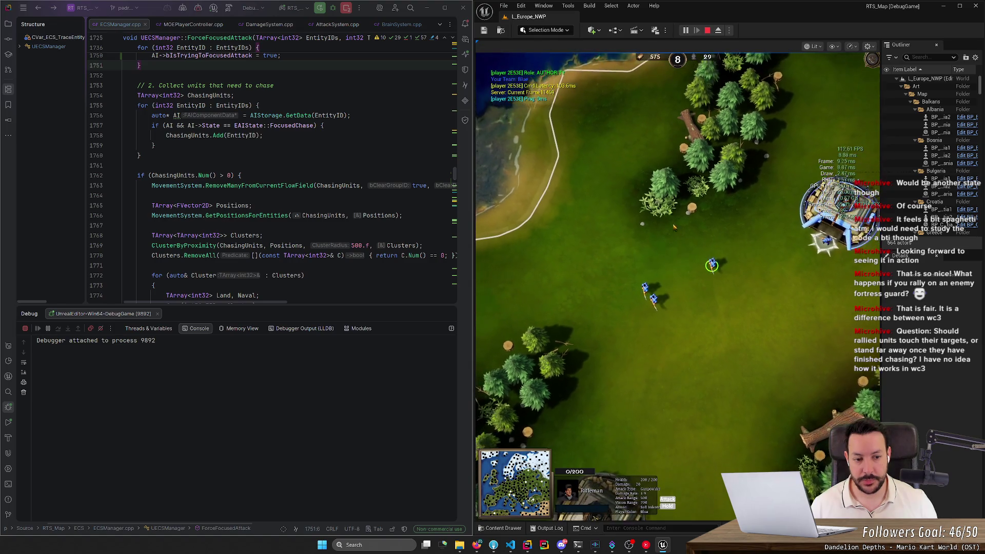
pyautogui.moveTo(698, 244); pyautogui.dragTo(739, 286)
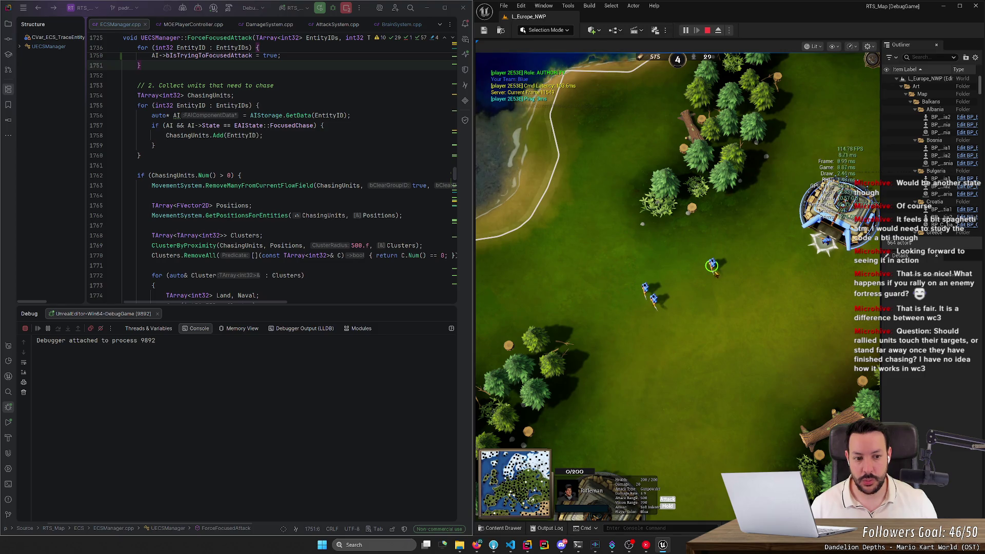
pyautogui.press('a')
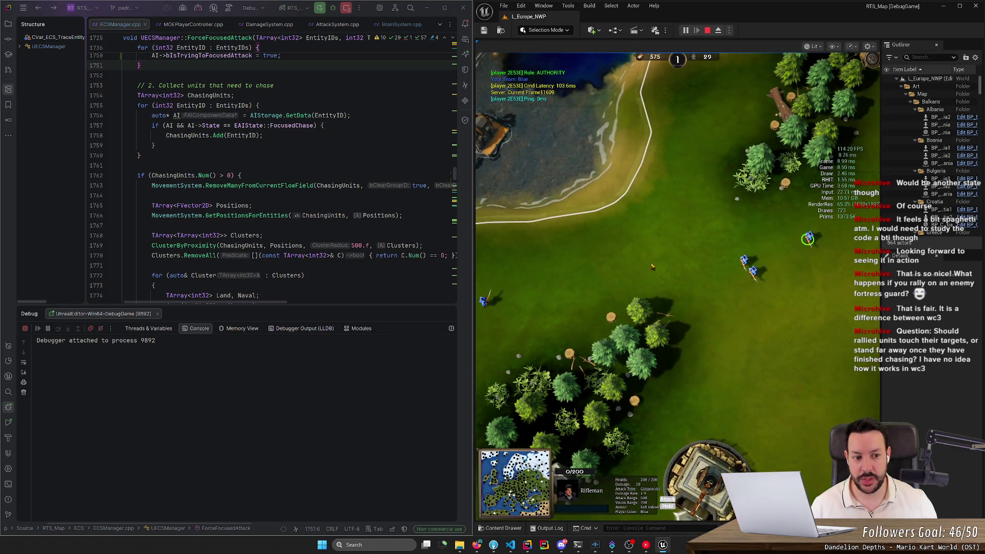
pyautogui.press('space')
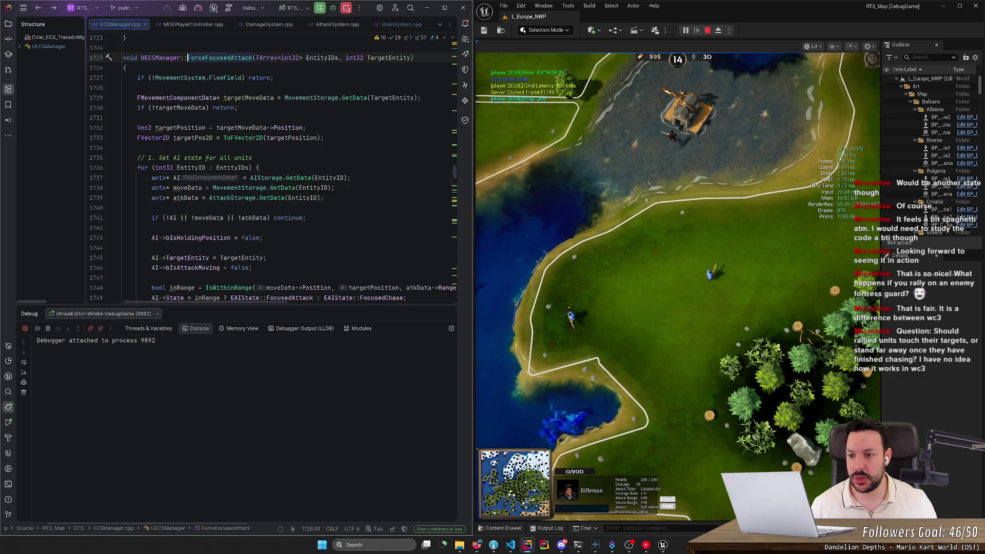
# - In BrainSystem.cpp, combine inRangeEntity && AI->bIsTryingToFocusedAttack into one if, removing the nested block
pyautogui.hotkey('ctrl', 'Tab')
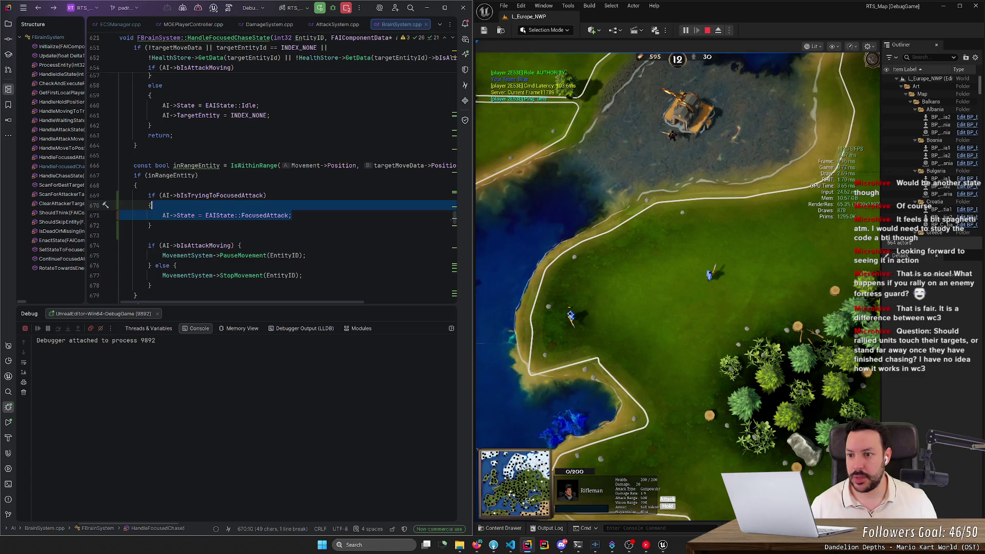
pyautogui.click(260, 165)
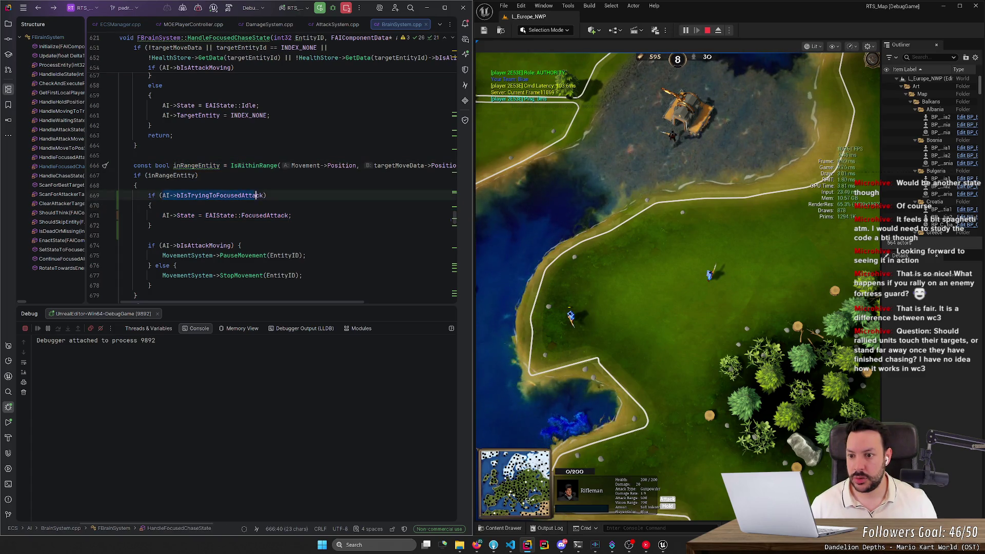
pyautogui.click(195, 175)
pyautogui.write('&&')
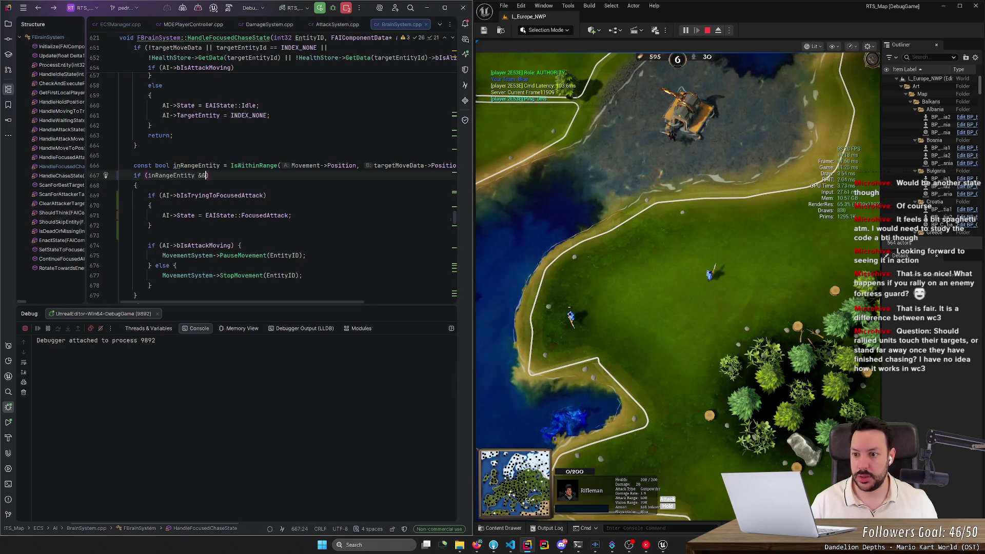
pyautogui.moveTo(159, 195)
pyautogui.mouseDown()
pyautogui.moveTo(265, 195)
pyautogui.moveTo(210, 175)
pyautogui.mouseUp()
pyautogui.hotkey('ctrl', 'y')
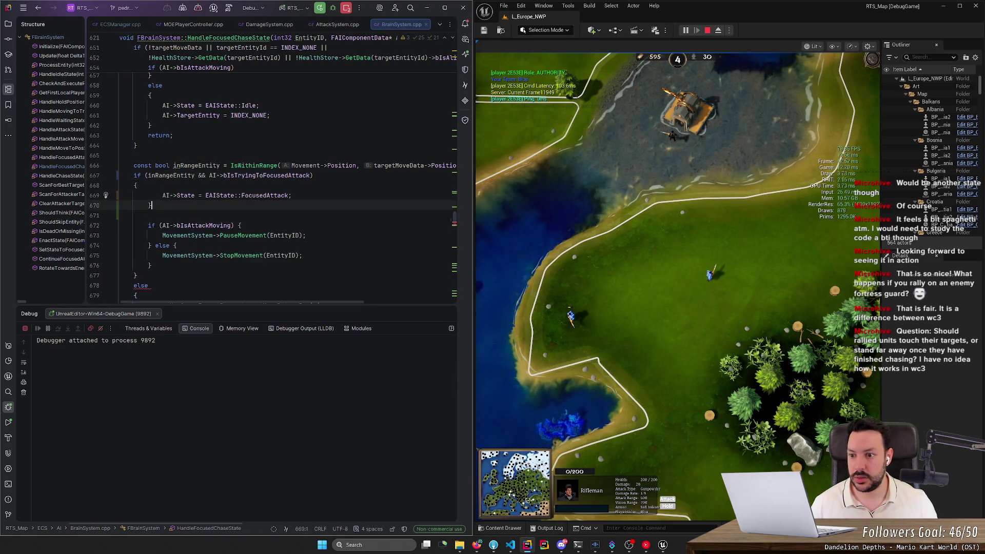
pyautogui.hotkey('ctrl', 'y')
pyautogui.hotkey('ctrl', 'y')
pyautogui.hotkey('shift', 'Tab')
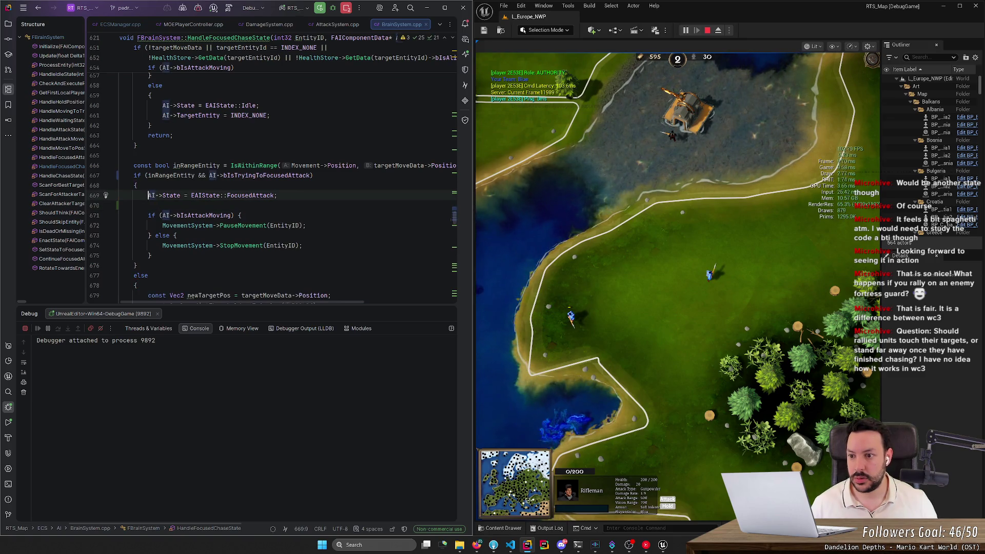
# - Review the combined condition, selecting inRangeEntity and the if block's body
pyautogui.scroll(-4, 273, 186)
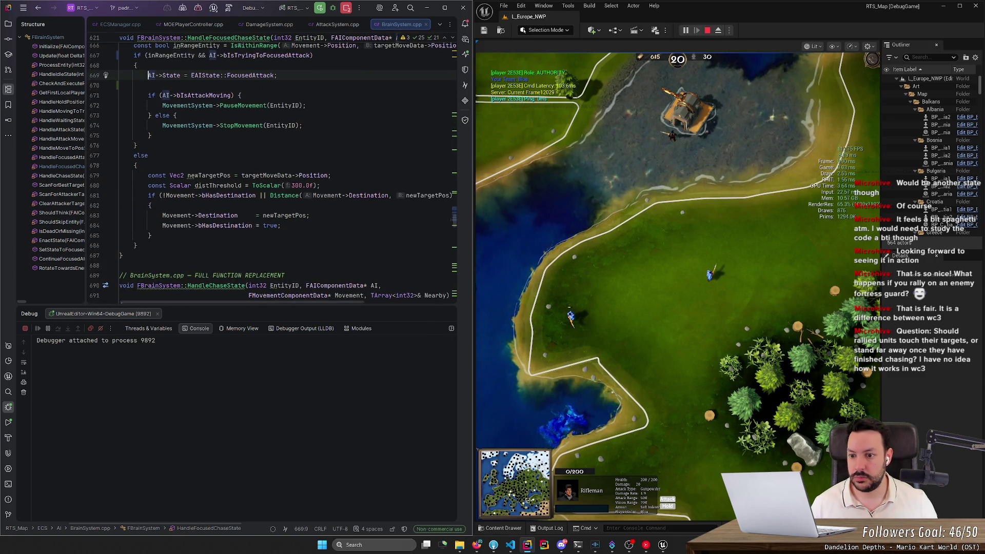
pyautogui.scroll(2, 273, 170)
pyautogui.scroll(1, 272, 170)
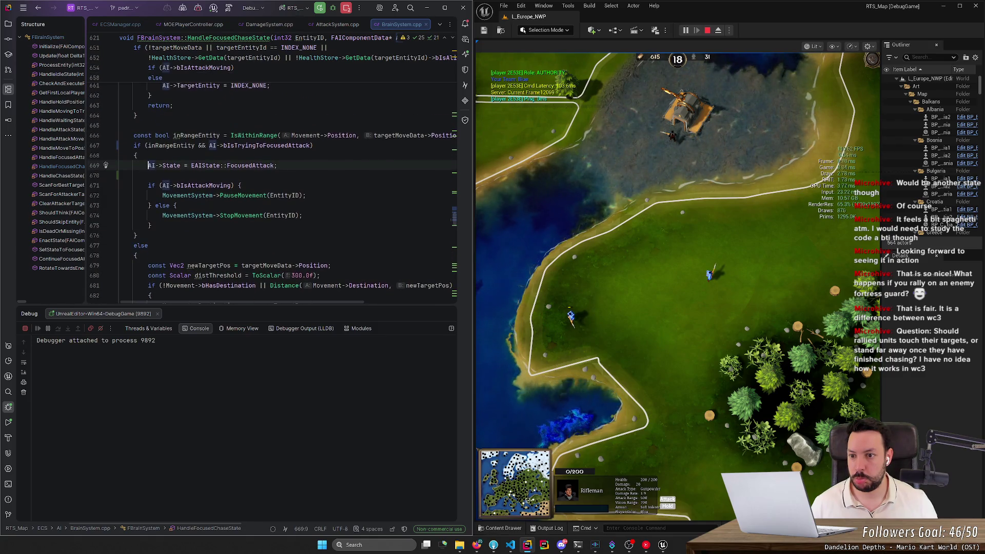
pyautogui.doubleClick(171, 145)
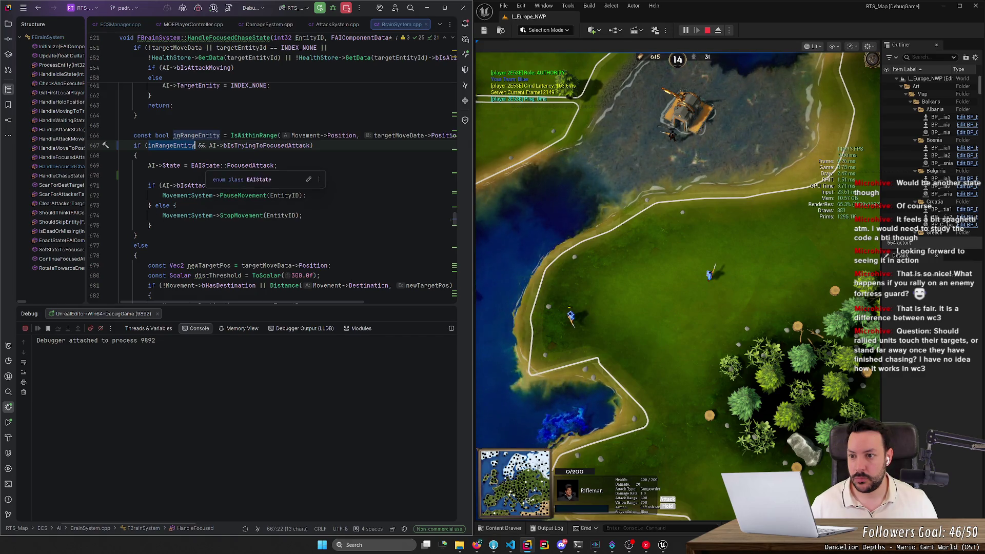
pyautogui.moveTo(131, 165)
pyautogui.mouseDown()
pyautogui.moveTo(306, 195)
pyautogui.moveTo(151, 225)
pyautogui.mouseUp()
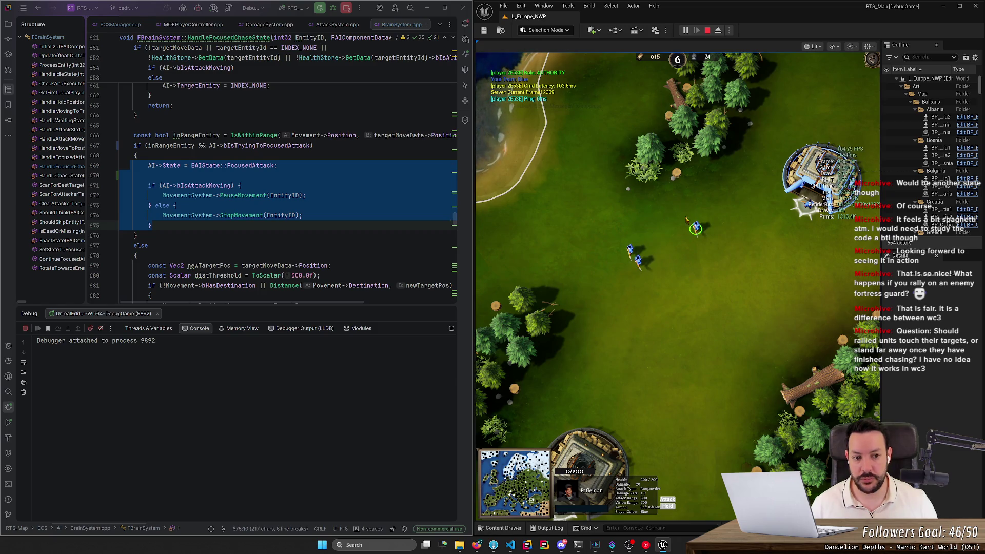
# - Trigger Build and Reload for a Live Coding recompile, then box-select the rifleman in-game
pyautogui.click(227, 9)
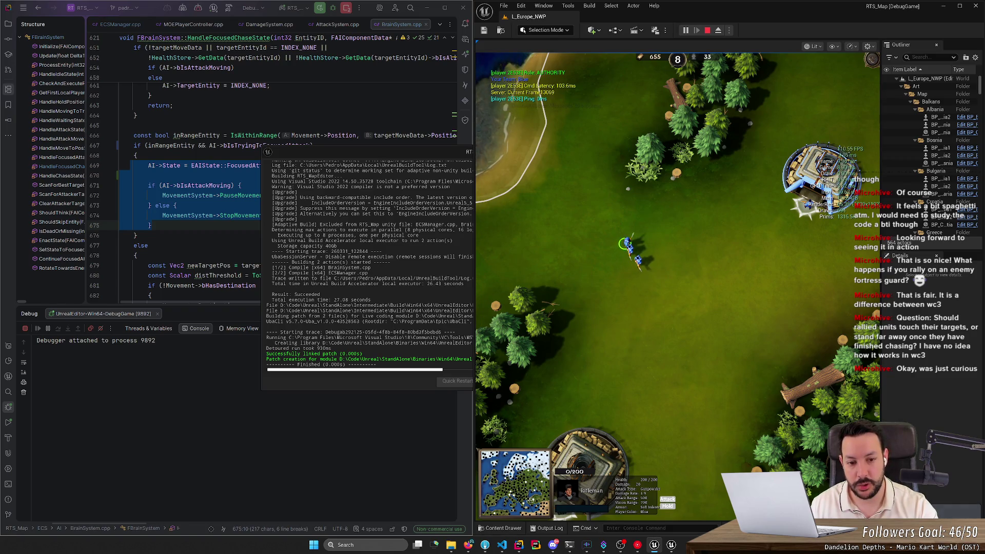
pyautogui.moveTo(576, 220)
pyautogui.mouseDown()
pyautogui.moveTo(620, 249)
pyautogui.moveTo(601, 249)
pyautogui.mouseUp()
pyautogui.rightClick(550, 247)
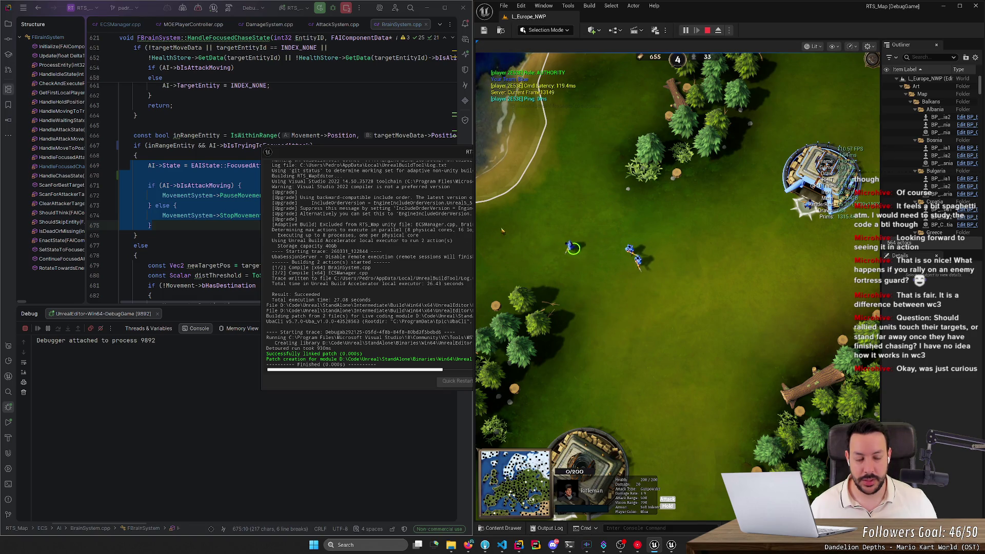
pyautogui.click(631, 250)
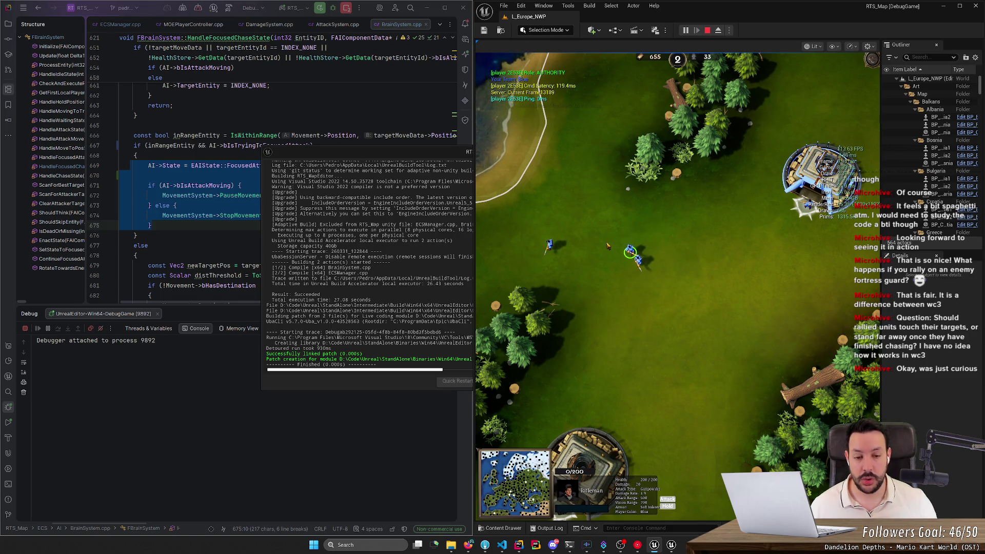
pyautogui.scroll(1, 607, 247)
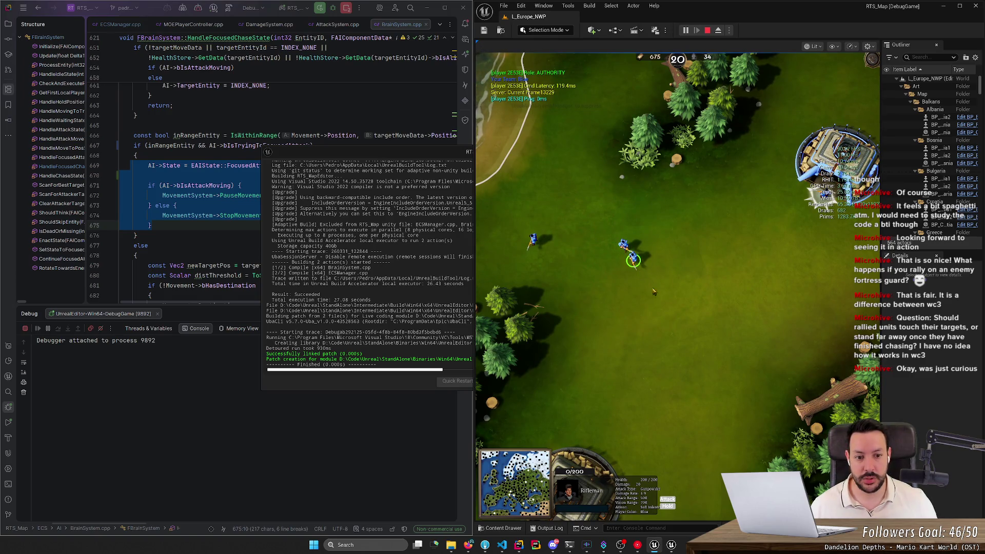
pyautogui.rightClick(653, 291)
pyautogui.click(798, 179)
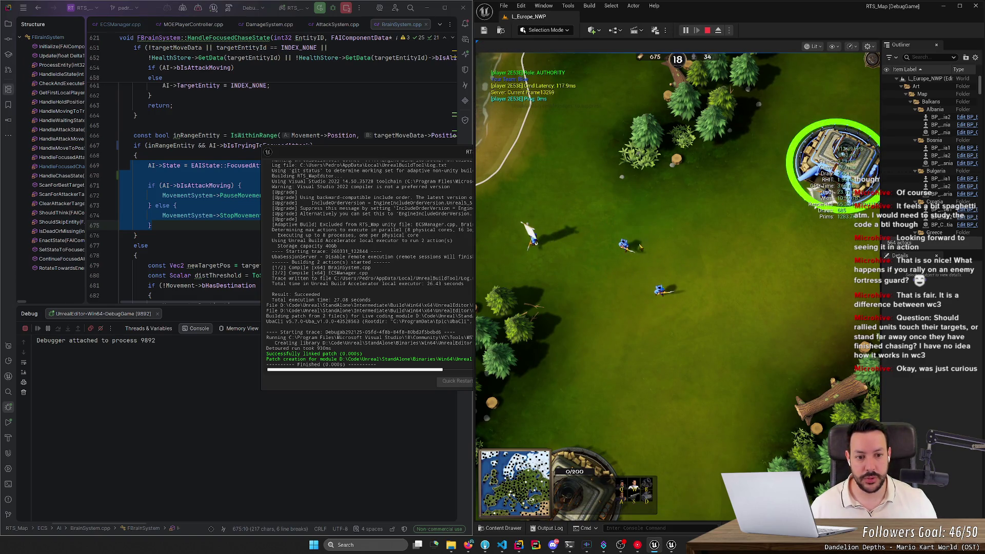
pyautogui.press('q')
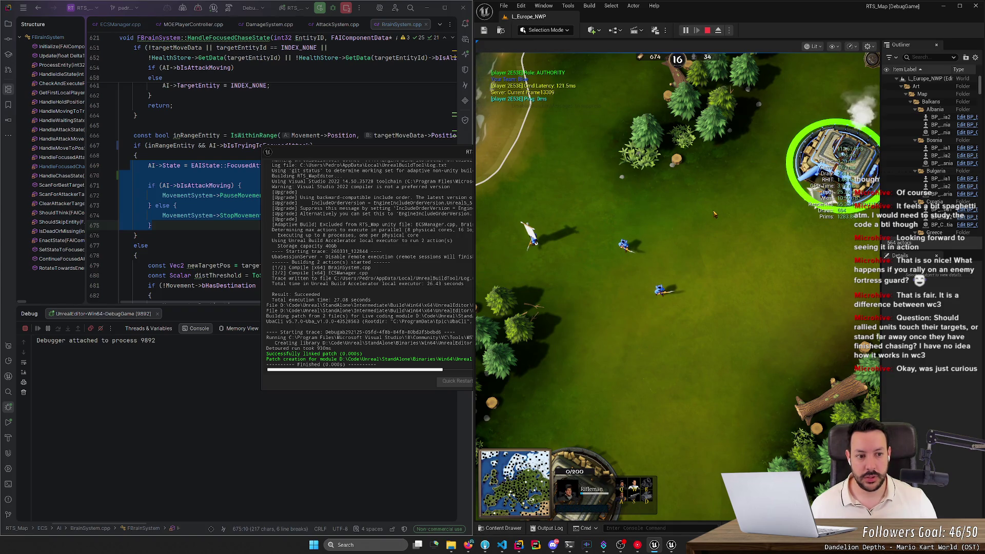
pyautogui.click(534, 240)
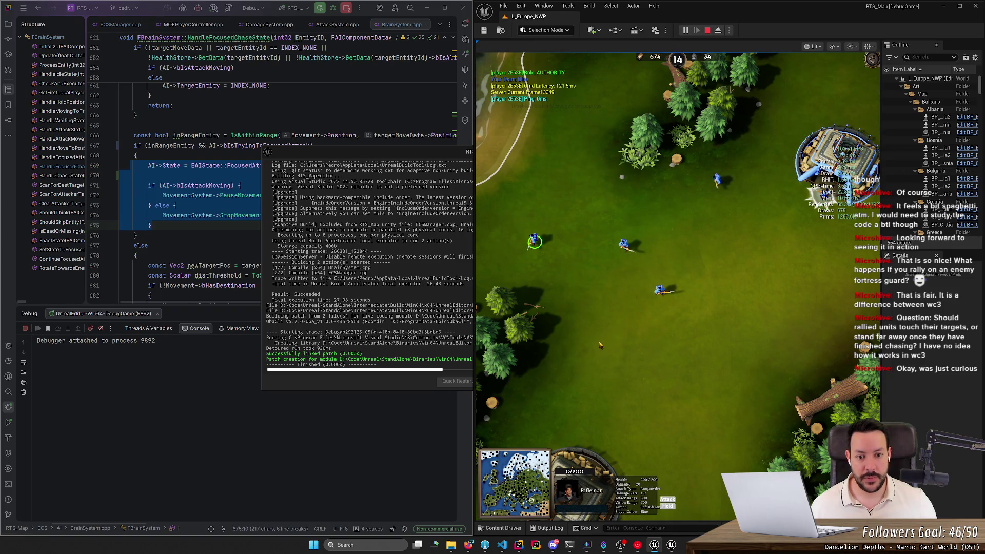
pyautogui.rightClick(562, 189)
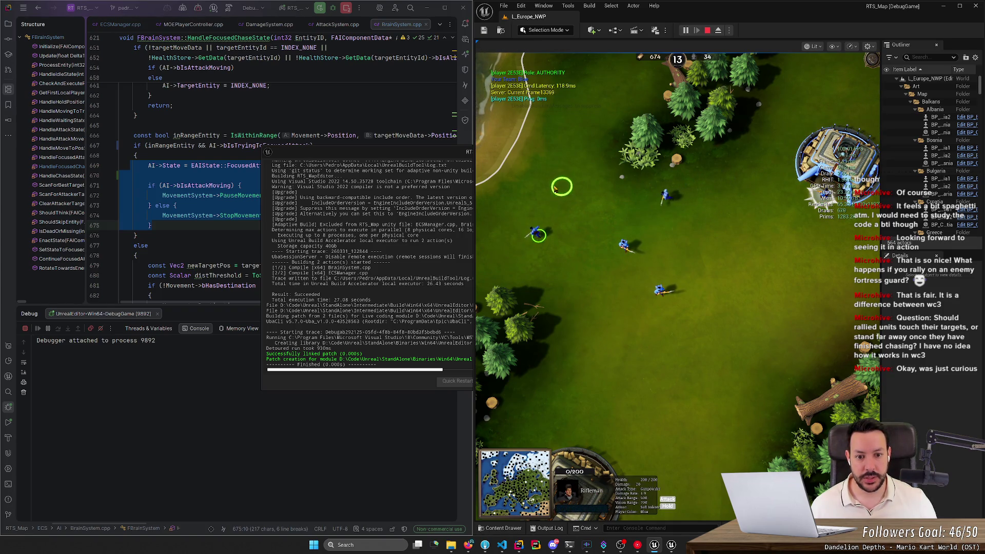
pyautogui.rightClick(568, 144)
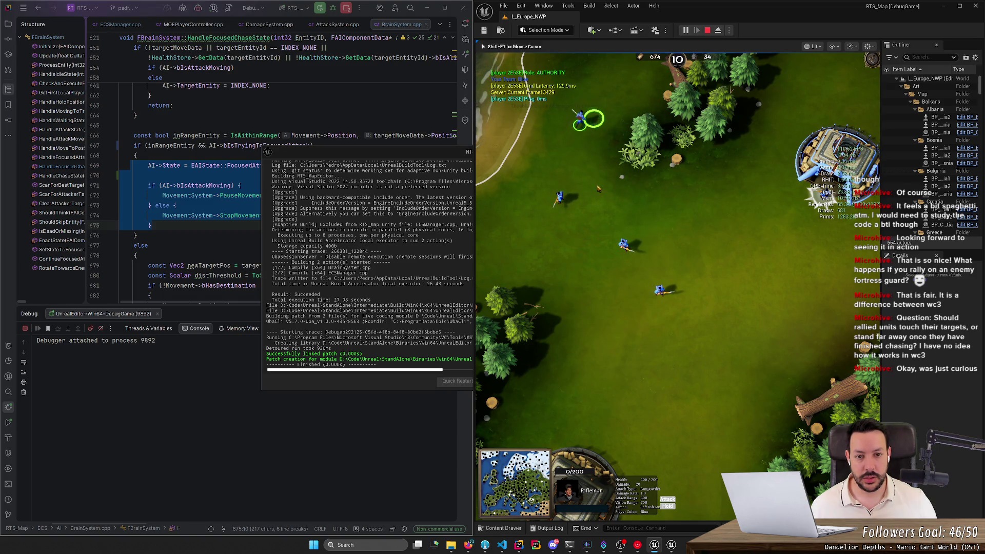
pyautogui.rightClick(598, 188)
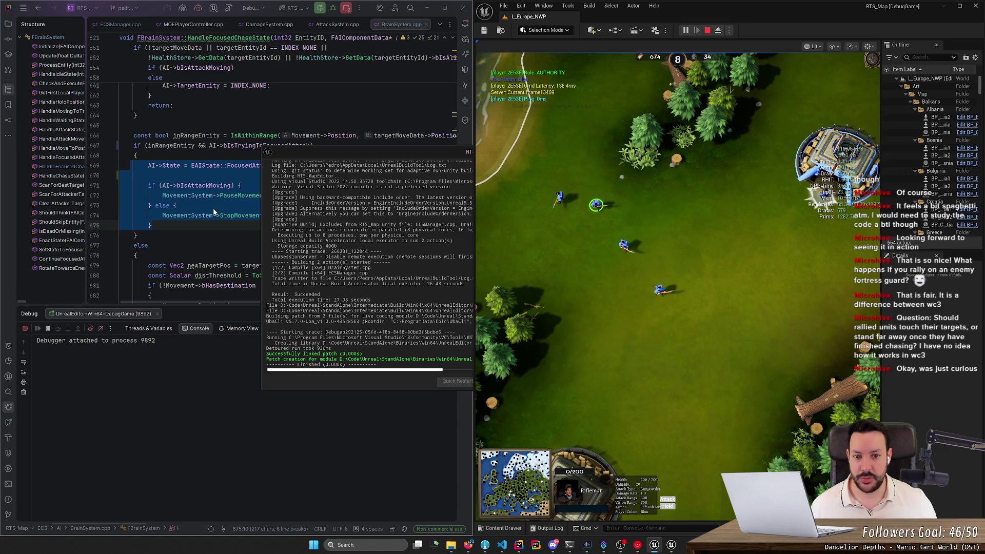
pyautogui.press('Escape')
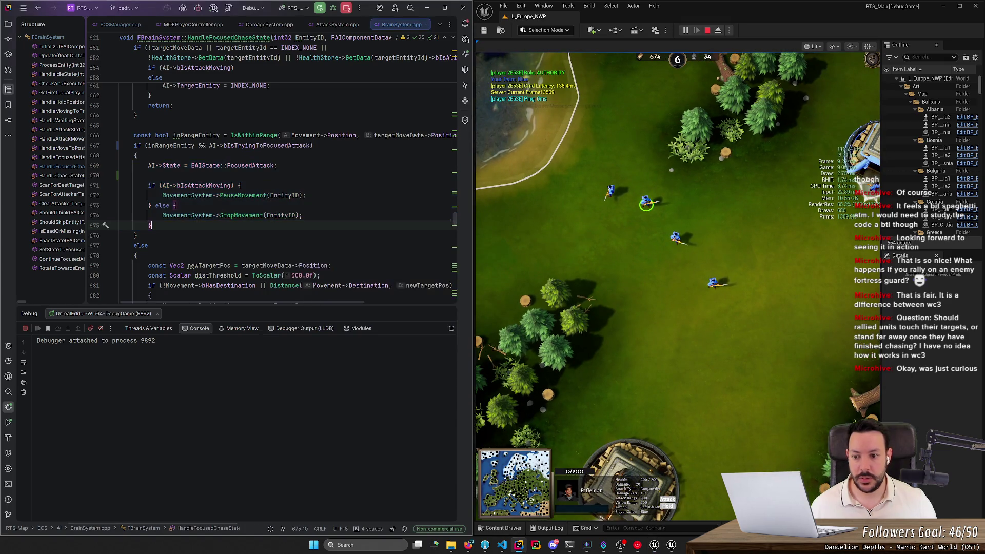
pyautogui.scroll(-4, 287, 169)
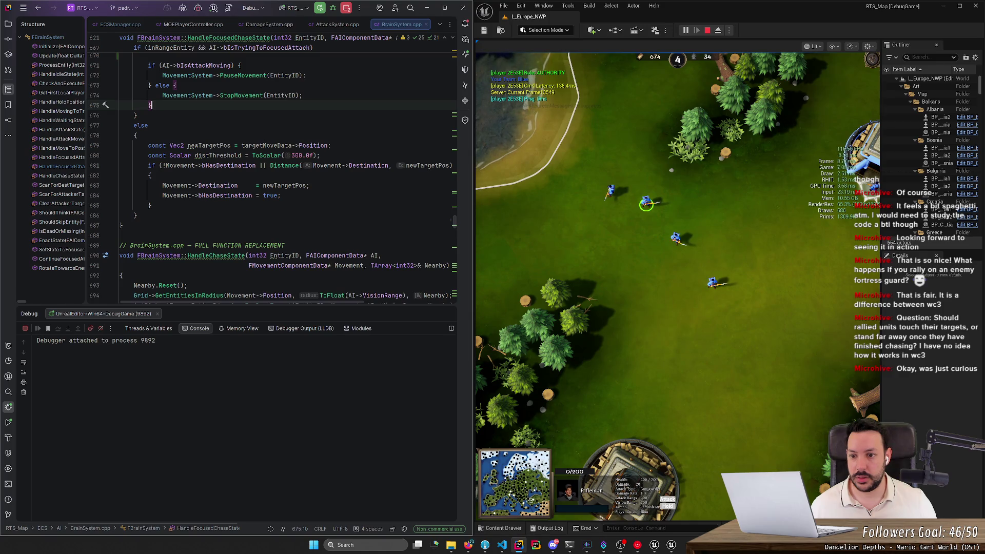
pyautogui.scroll(3, 272, 169)
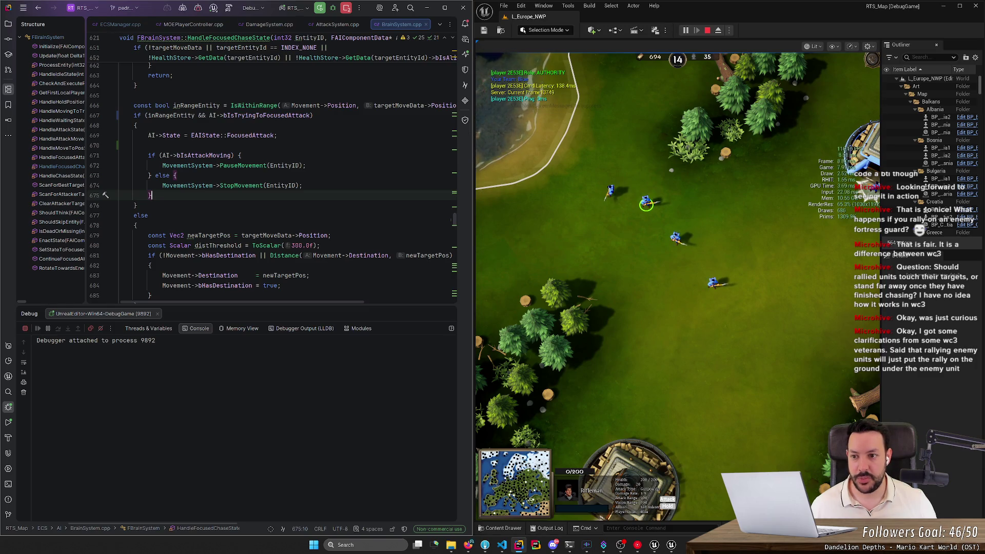
# - Nest the FocusedAttack assignment under if (AI->bIsTryingToFocusedAttack) and drop that outer condition
pyautogui.click(137, 125)
pyautogui.write('if (AI->bIsTryingToFocusedAttack) {')
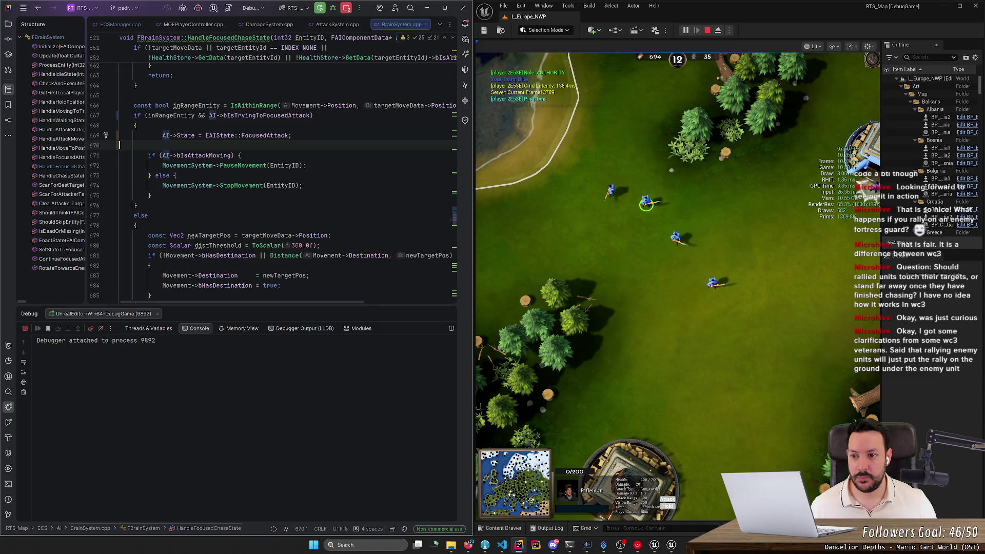
pyautogui.click(312, 114)
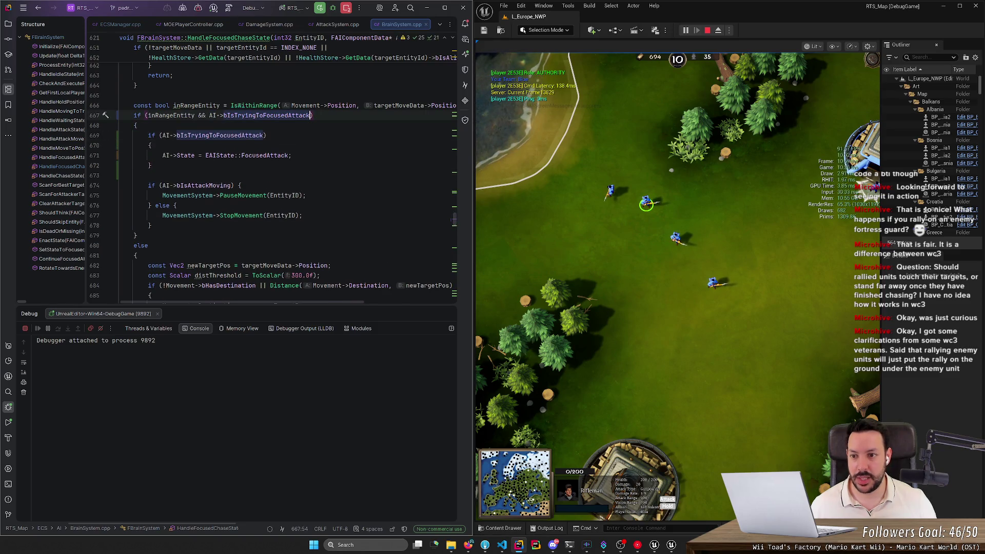
pyautogui.hotkey('ctrl', 'shift', 'Left')
pyautogui.hotkey('ctrl', 'shift', 'Left')
pyautogui.hotkey('ctrl', 'shift', 'Left')
pyautogui.press('BackSpace')
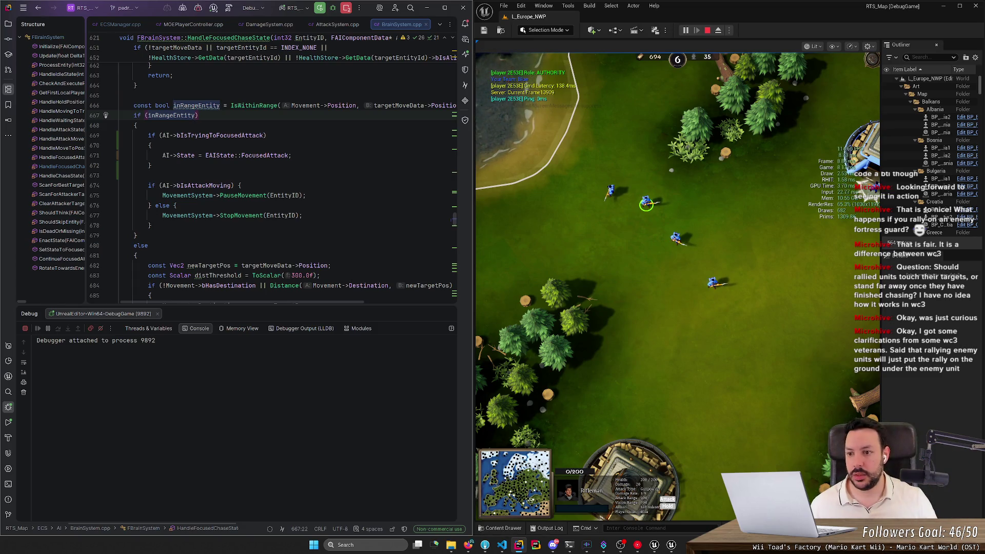
# - Inspect the PauseMovement implementation, return to the chase code, then go to Atk's declaration
pyautogui.moveTo(254, 196)
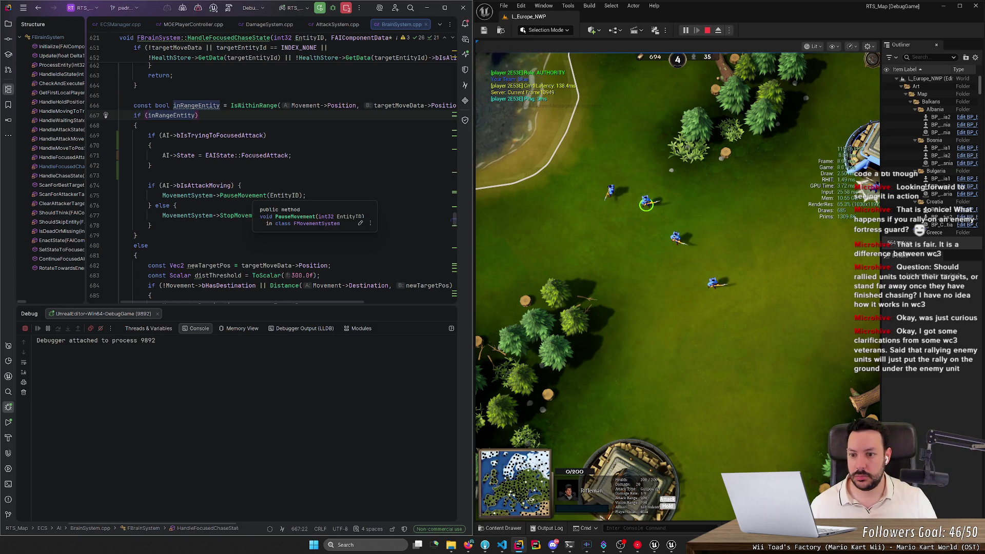
pyautogui.keyDown('ctrl'); pyautogui.click(252, 195); pyautogui.keyUp('ctrl')
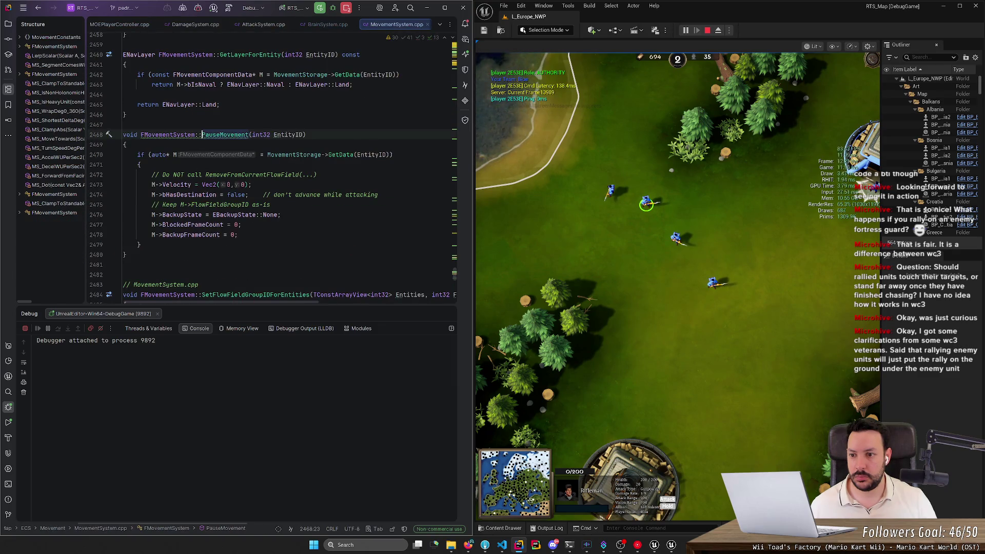
pyautogui.hotkey('ctrl', 'alt', 'Left')
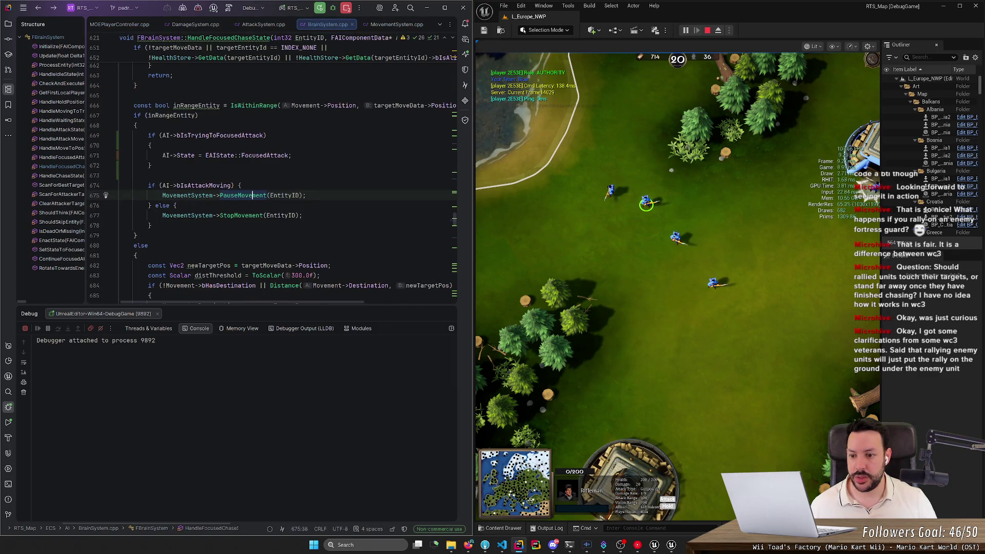
pyautogui.hscroll(5, 312, 306)
pyautogui.hscroll(-1, 313, 306)
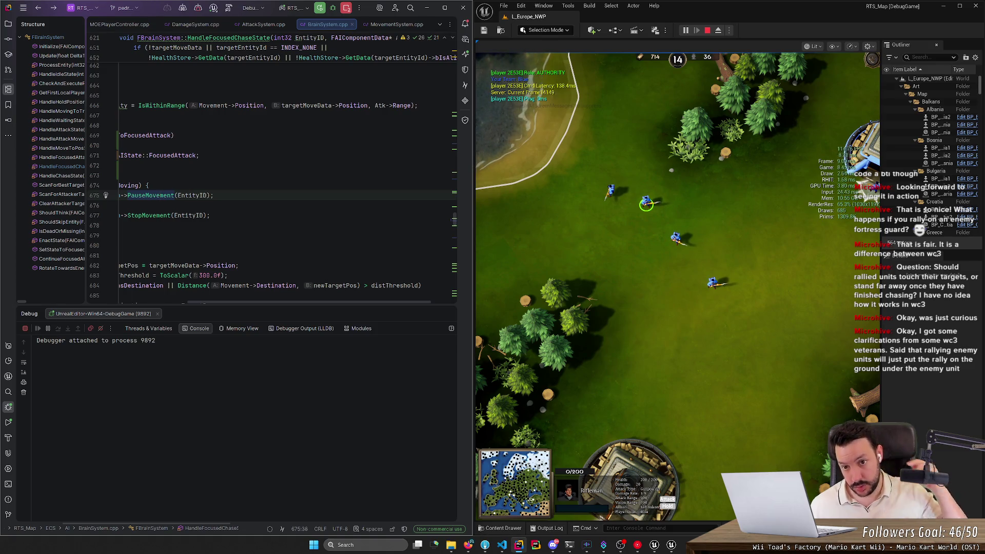
pyautogui.keyDown('ctrl'); pyautogui.click(379, 106); pyautogui.keyUp('ctrl')
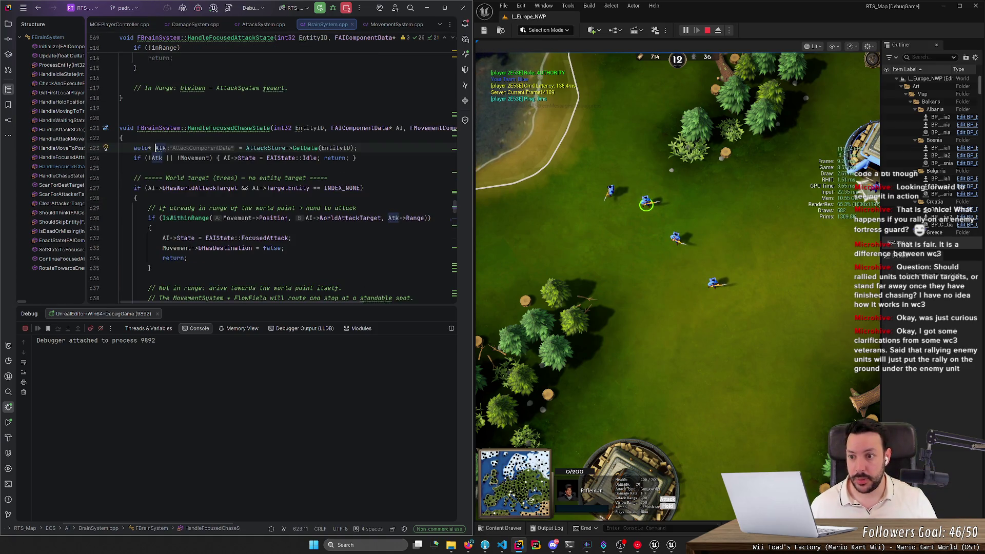
# - Read FAttackComponentData in AttackData.h, then return to HandleFocusedChaseState in BrainSystem.cpp
pyautogui.keyDown('ctrl'); pyautogui.click(213, 148); pyautogui.keyUp('ctrl')
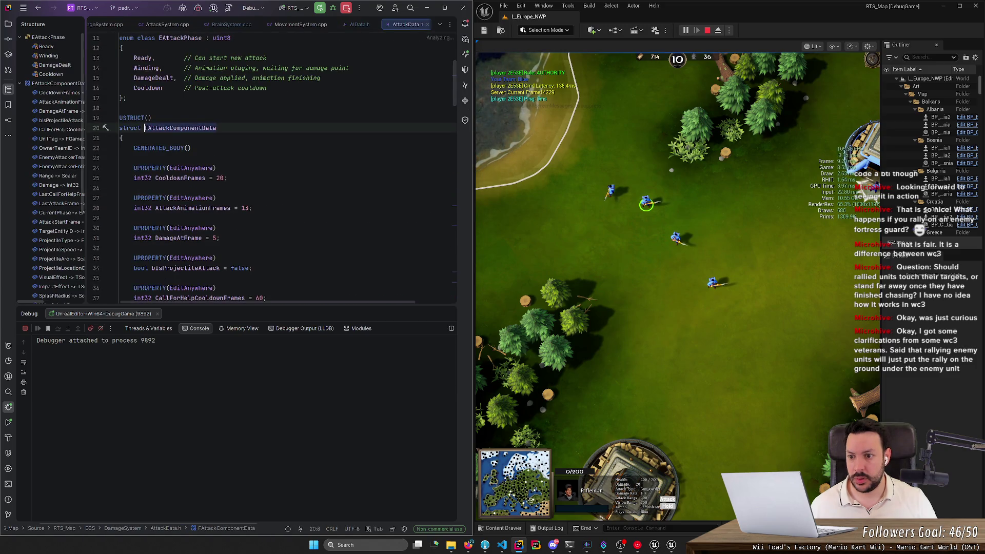
pyautogui.scroll(-7, 288, 169)
pyautogui.scroll(-2, 287, 174)
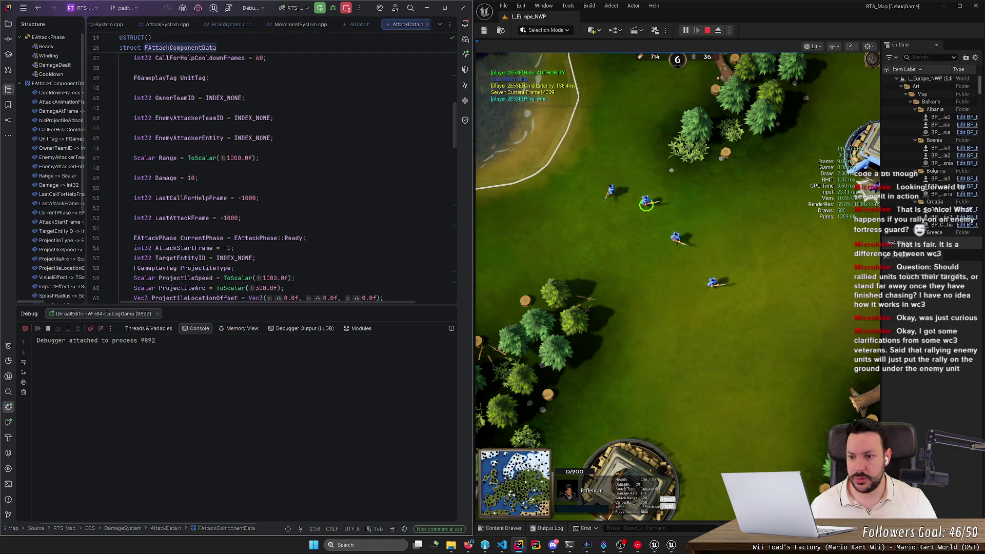
pyautogui.scroll(-7, 287, 174)
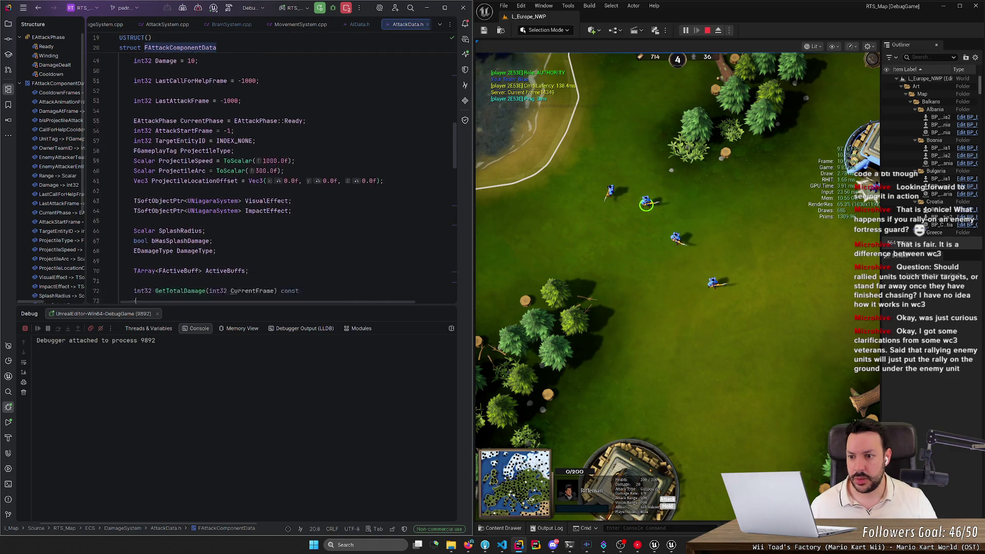
pyautogui.scroll(-2, 287, 175)
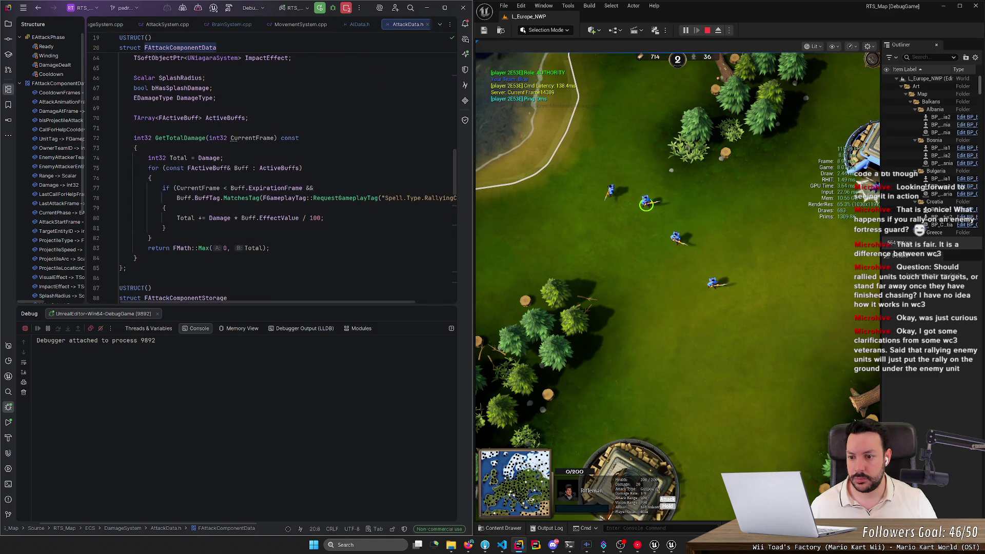
pyautogui.hotkey('ctrl', 'alt', 'Left')
pyautogui.hotkey('ctrl', 'alt', 'Left')
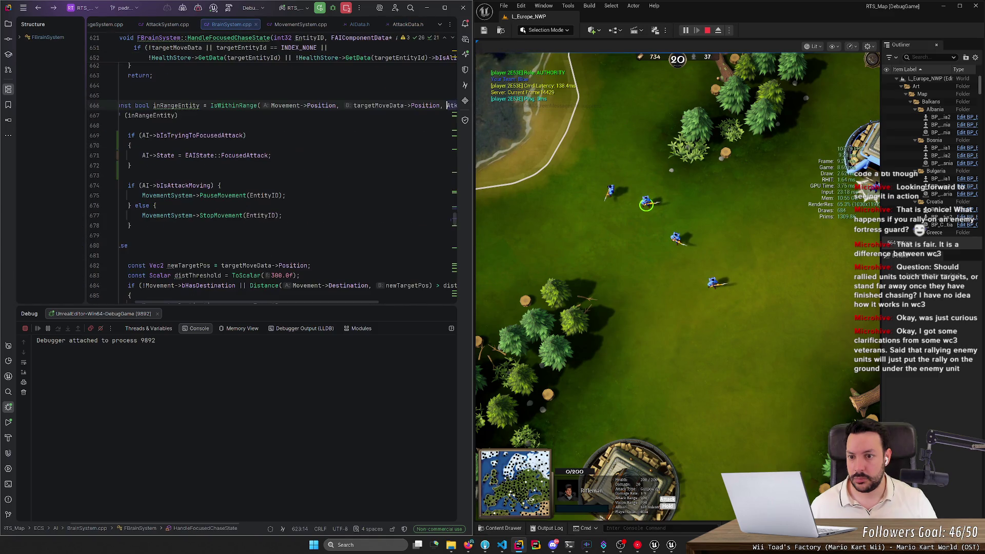
pyautogui.scroll(2, 199, 303)
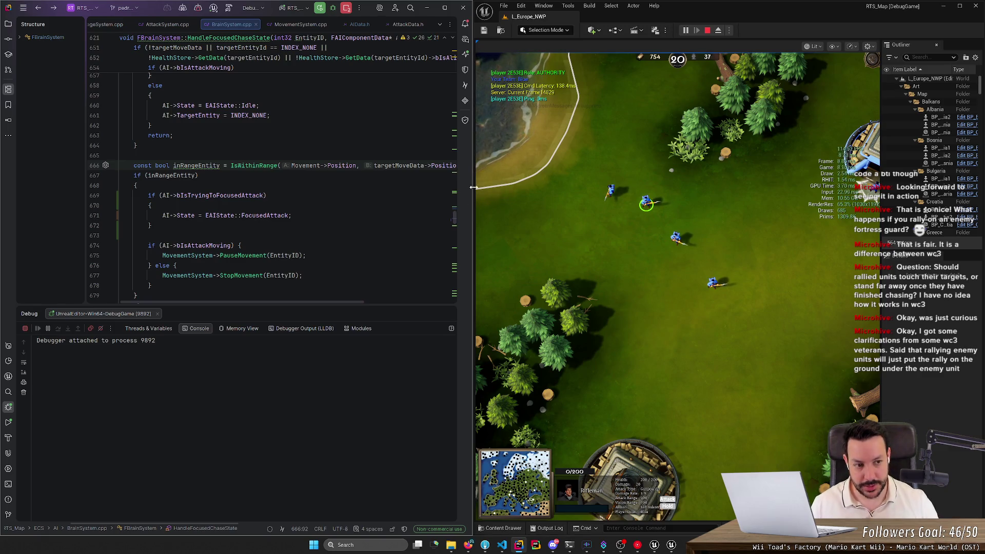
pyautogui.scroll(-3, 665, 205)
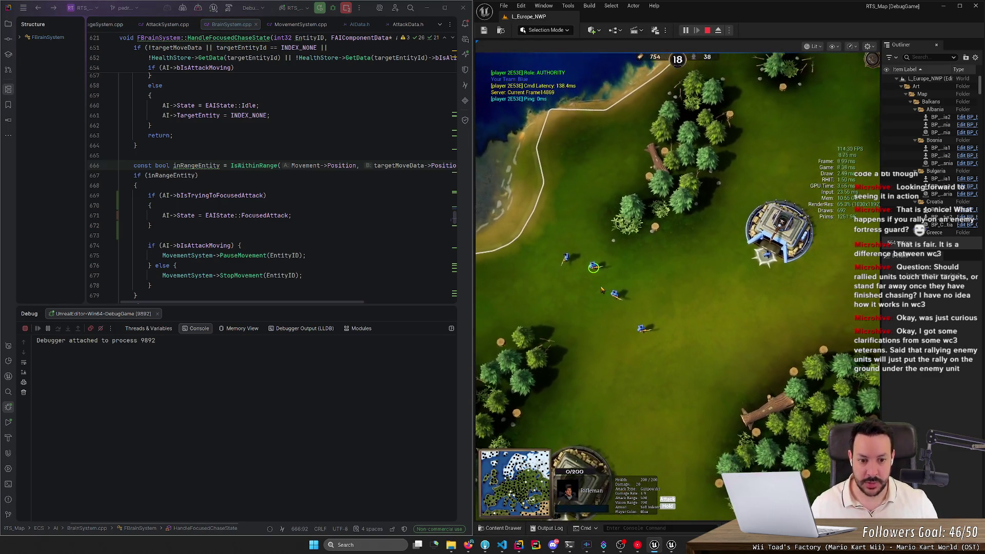
# - Select the fortress and centre the game camera on it, then bring HacknPlan forward
pyautogui.click(805, 165)
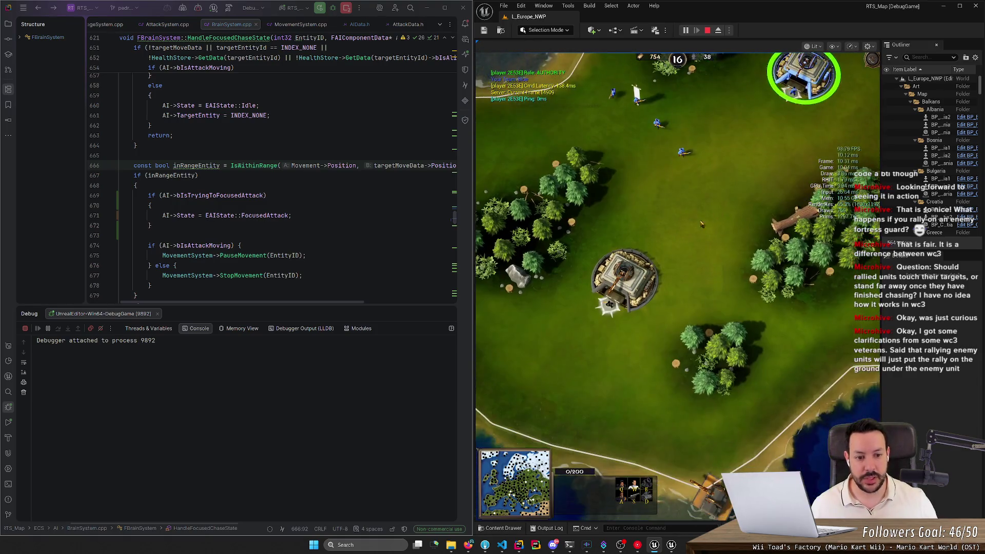
pyautogui.scroll(1, 683, 277)
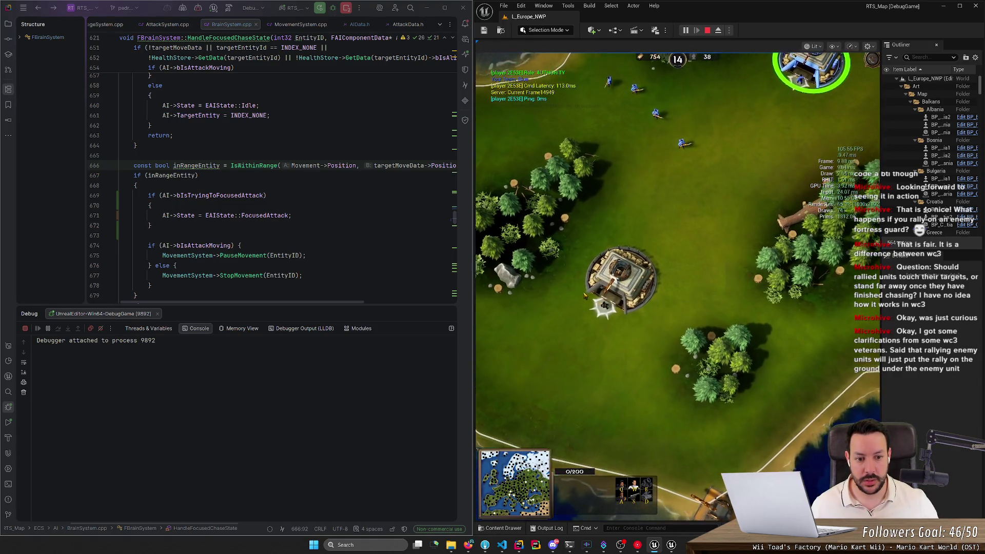
pyautogui.press('space')
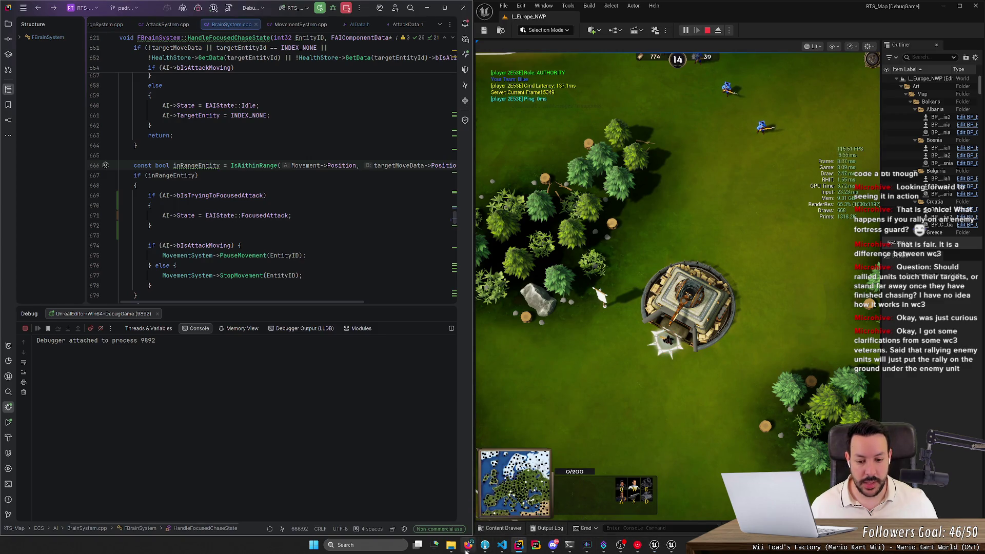
pyautogui.click(468, 545)
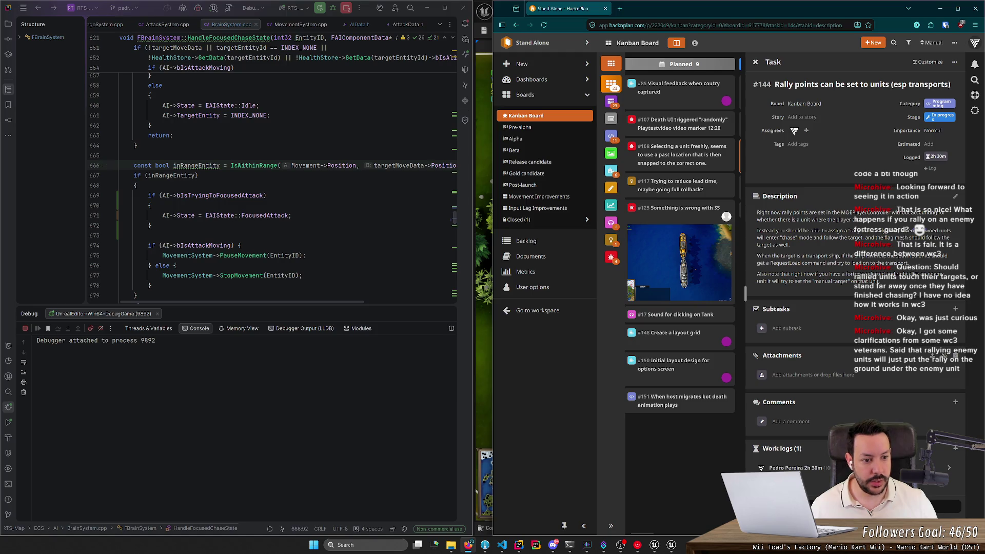
# - Highlight task #144's last description paragraph, then switch back to the Unreal editor
pyautogui.moveTo(758, 274)
pyautogui.mouseDown()
pyautogui.moveTo(895, 274)
pyautogui.moveTo(887, 283)
pyautogui.moveTo(793, 281)
pyautogui.moveTo(875, 281)
pyautogui.mouseUp()
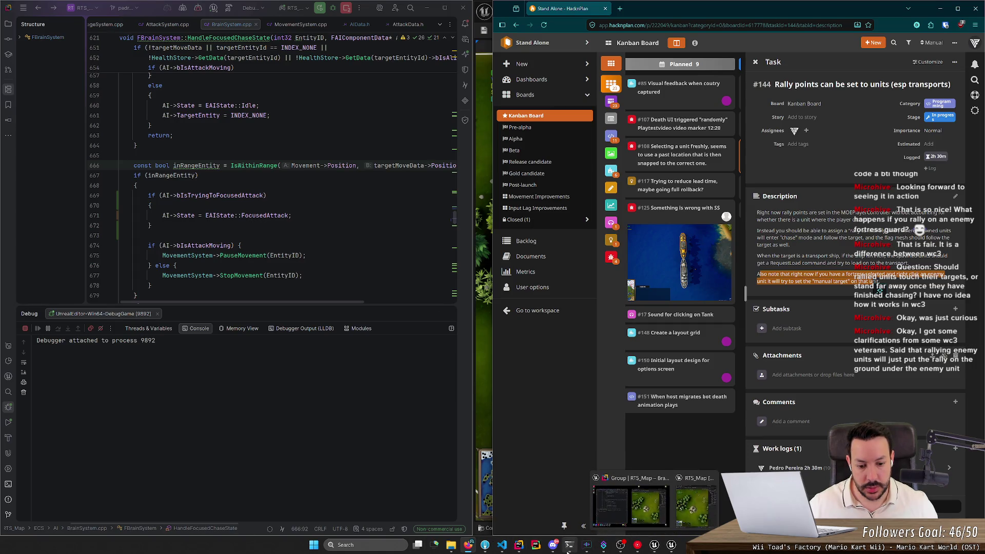
pyautogui.moveTo(569, 544)
pyautogui.moveTo(655, 550)
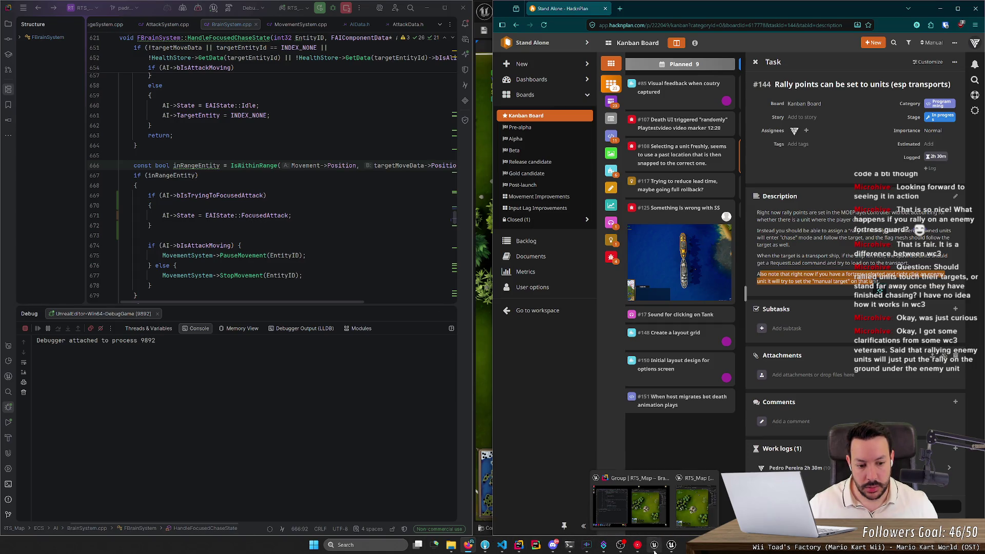
pyautogui.click(695, 505)
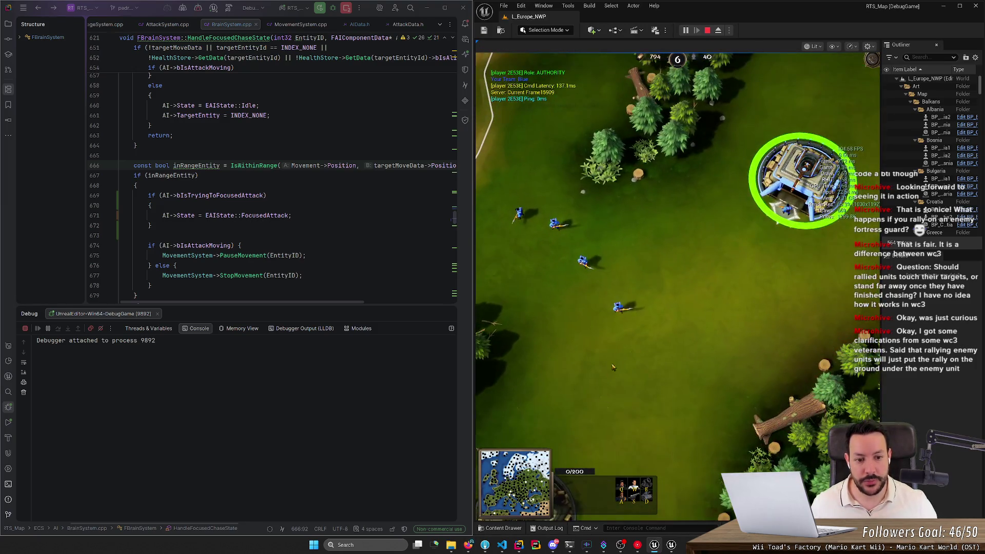
# - Select a rifleman, order it up-right, and pan the camera up and right
pyautogui.moveTo(587, 288); pyautogui.dragTo(655, 339)
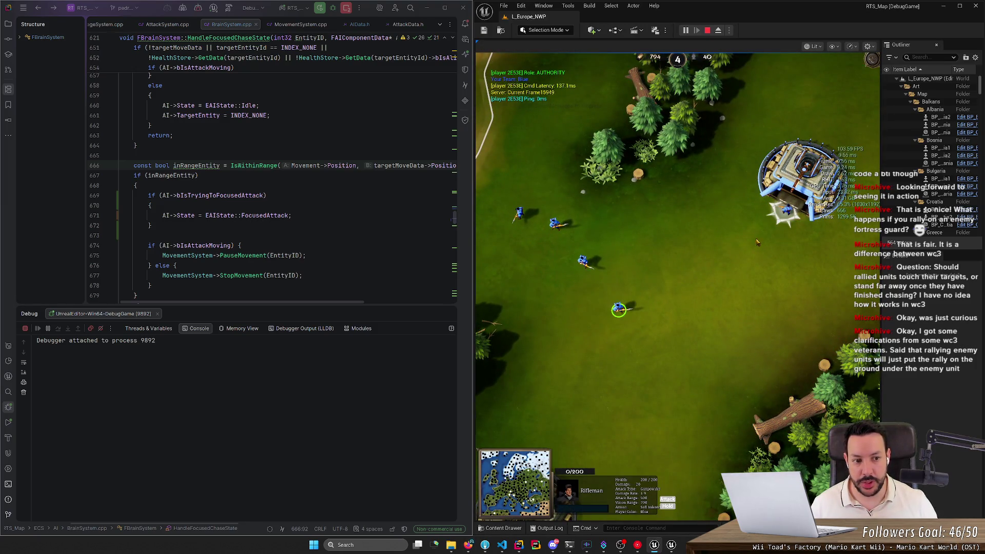
pyautogui.rightClick(584, 264)
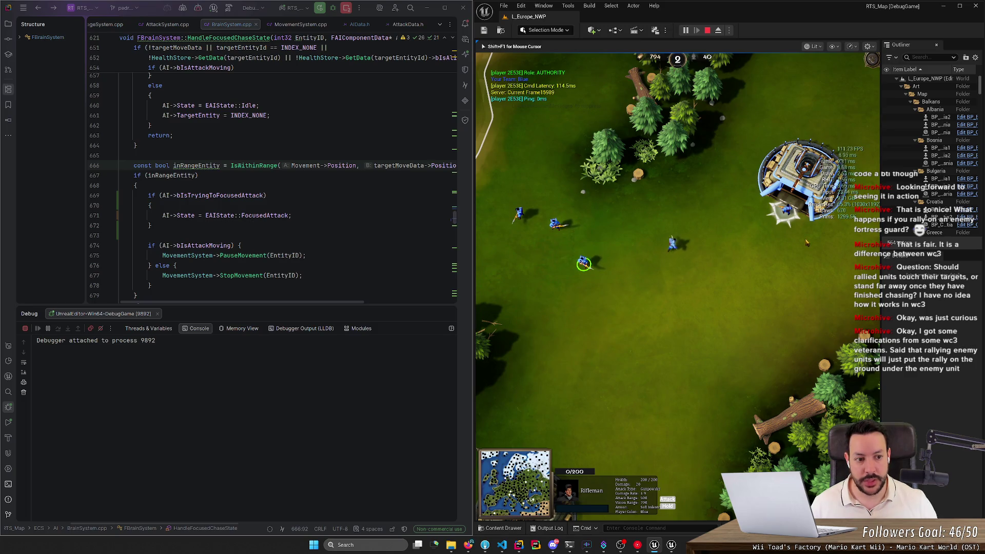
pyautogui.press('w')
pyautogui.press('d')
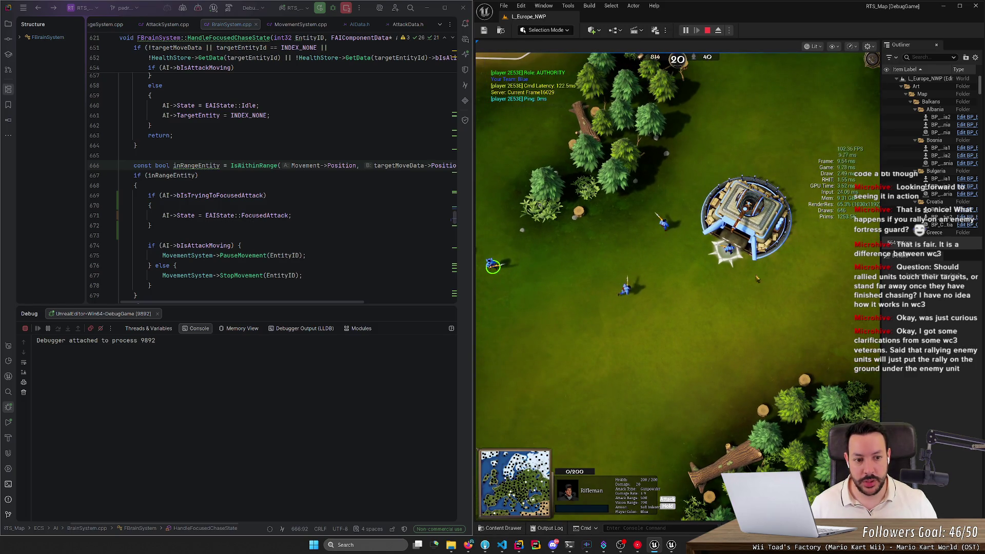
# - Select the tower and nearby riflemen, then set the fortress rally point to its right
pyautogui.click(746, 218)
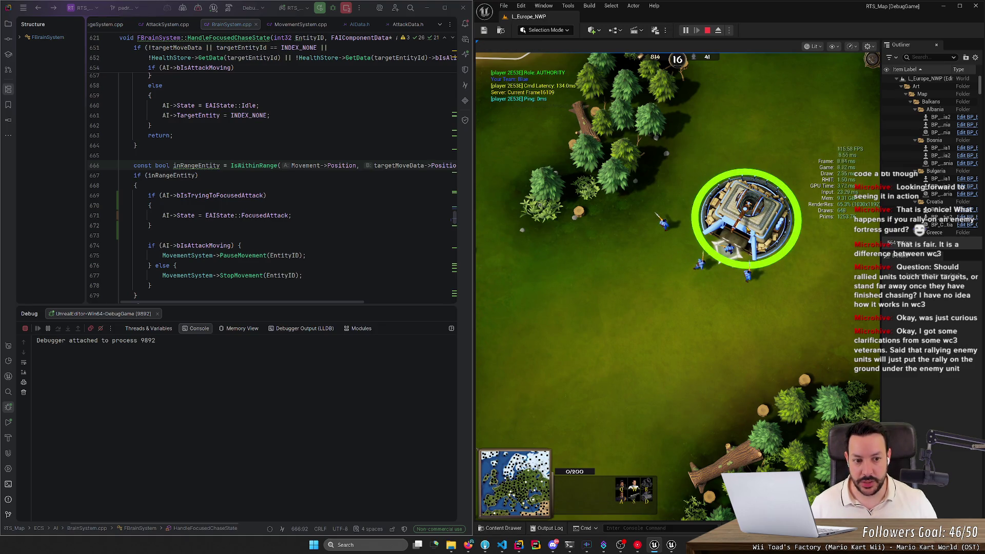
pyautogui.click(747, 277)
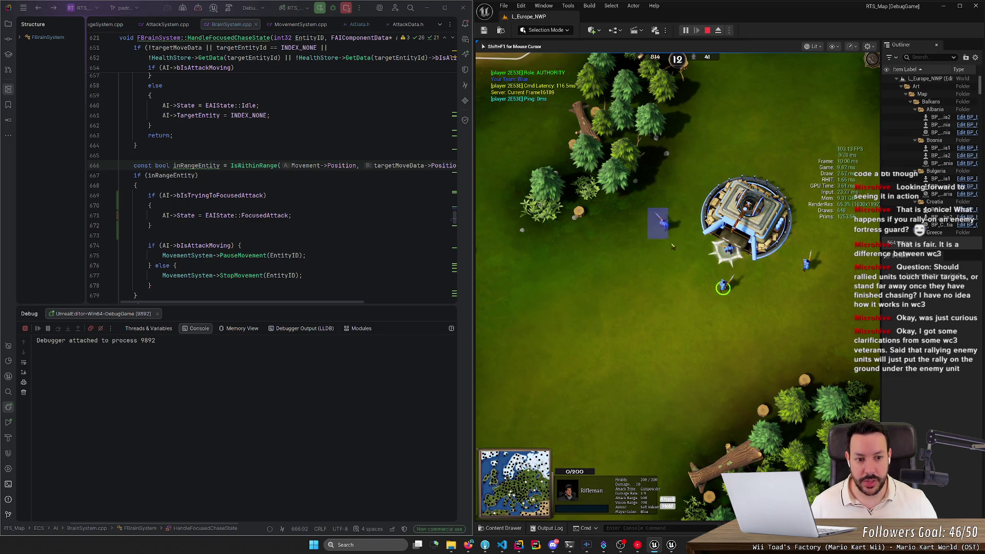
pyautogui.moveTo(793, 303); pyautogui.dragTo(820, 247)
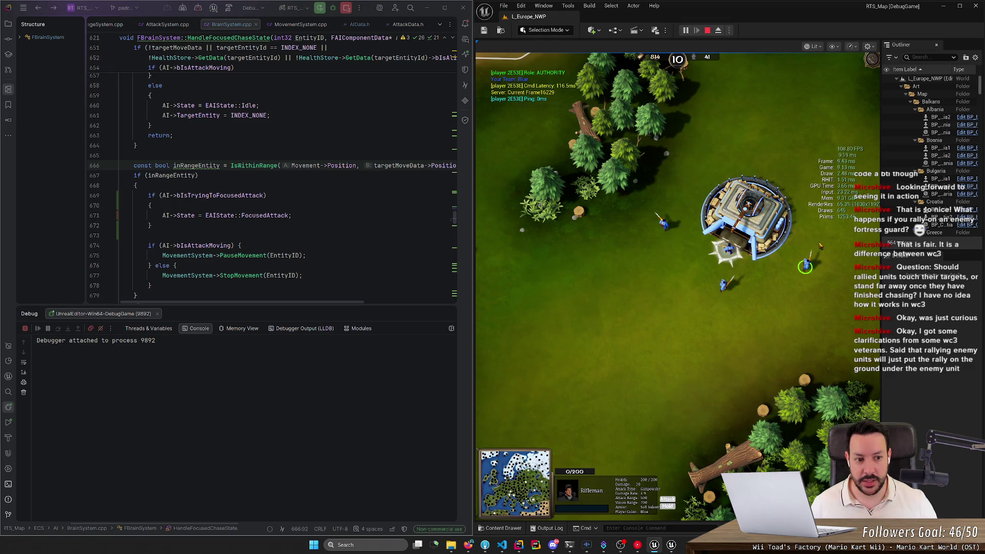
pyautogui.click(726, 251)
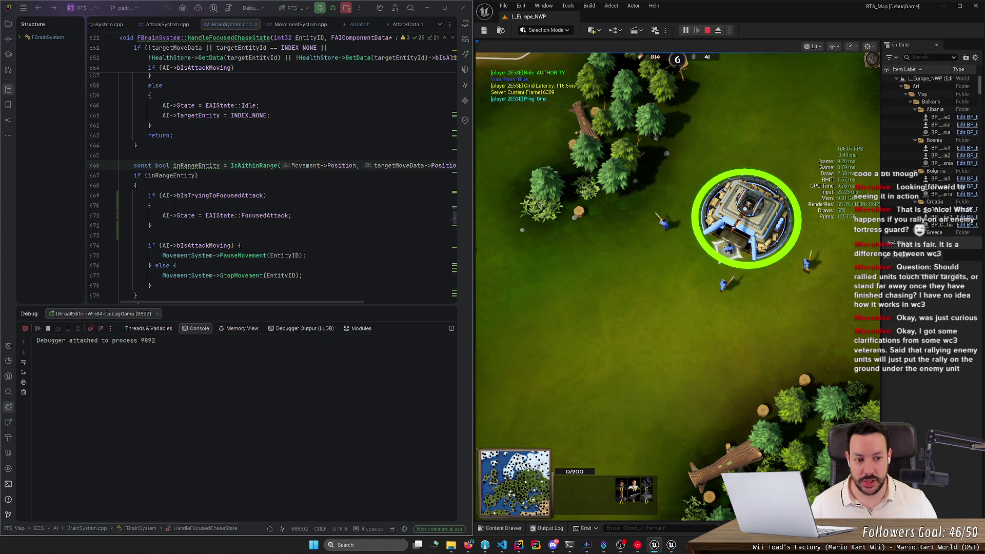
pyautogui.rightClick(811, 255)
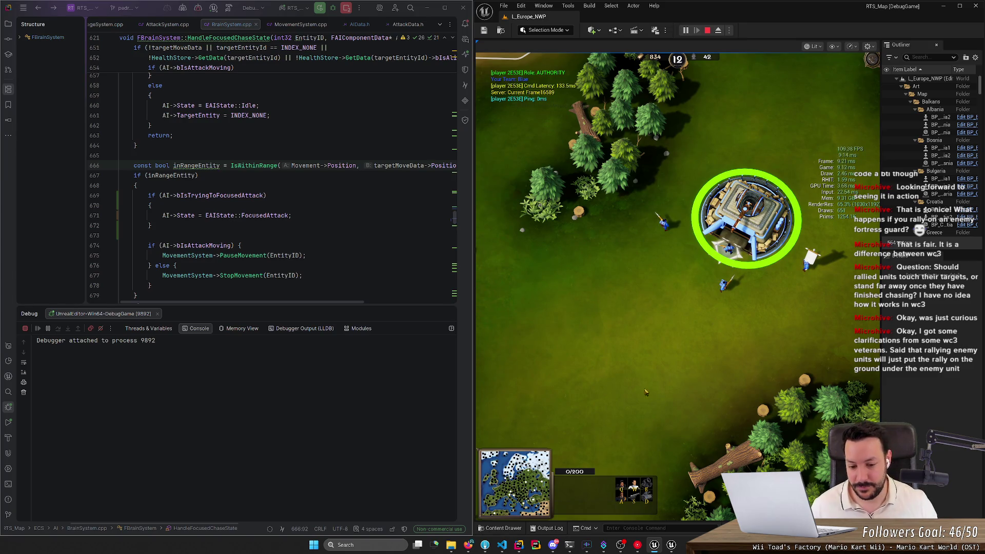
# - Minimize HacknPlan, reselect the rifleman and fortress, and Live Coding recompile with Ctrl+Alt+F11
pyautogui.click(468, 545)
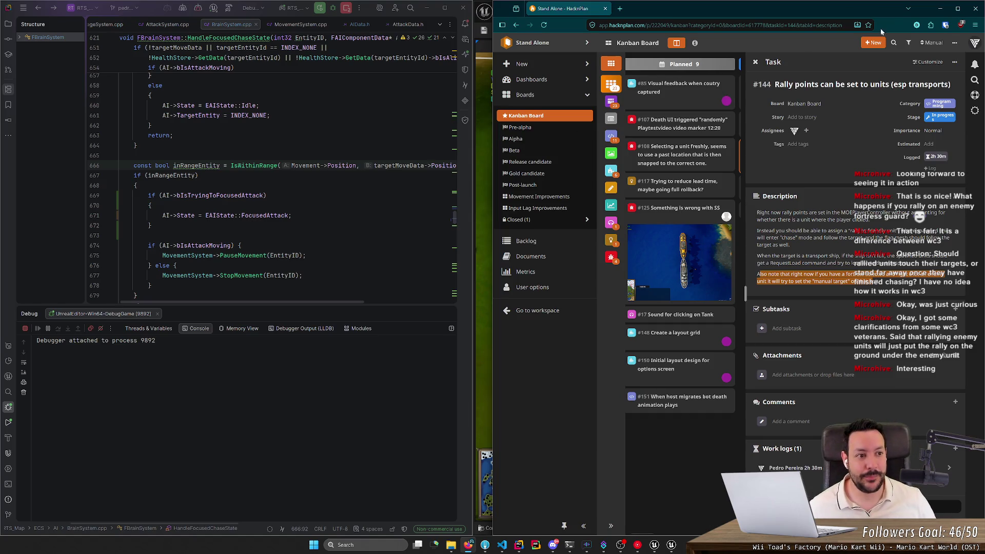
pyautogui.click(940, 9)
pyautogui.click(708, 300)
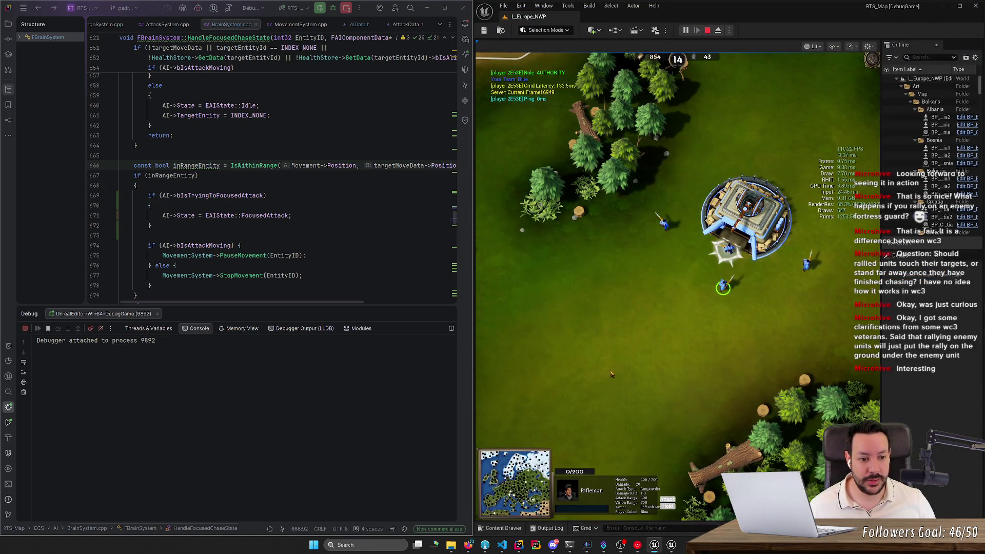
pyautogui.press('1')
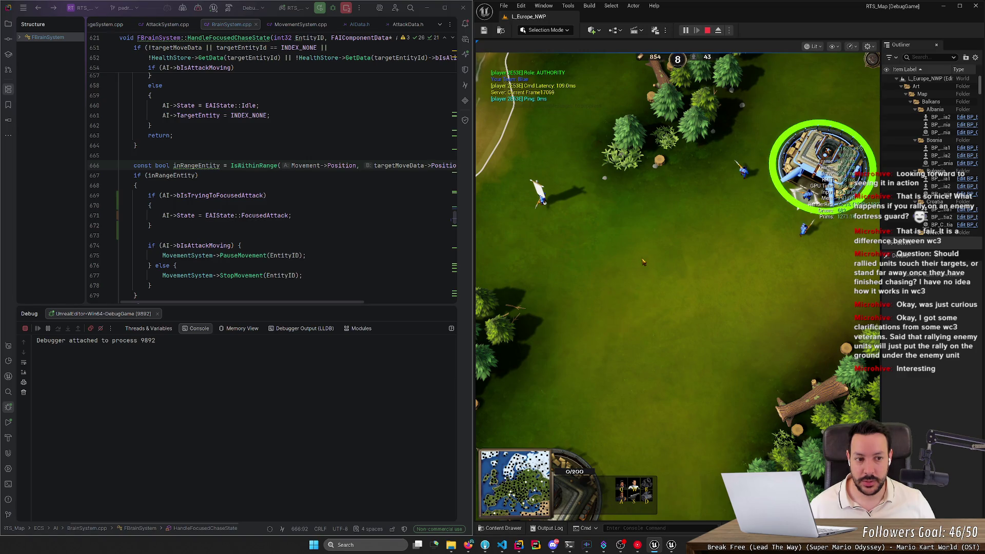
pyautogui.hotkey('ctrl', 'alt', 'F11')
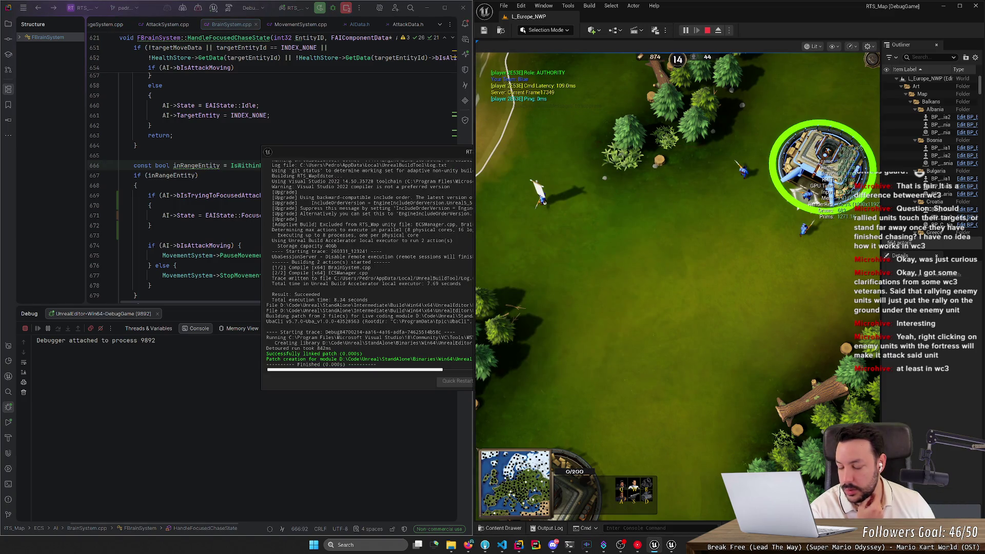
# - Pan the game camera across the map to the Croatia area with arrow keys and the minimap
pyautogui.press('Up')
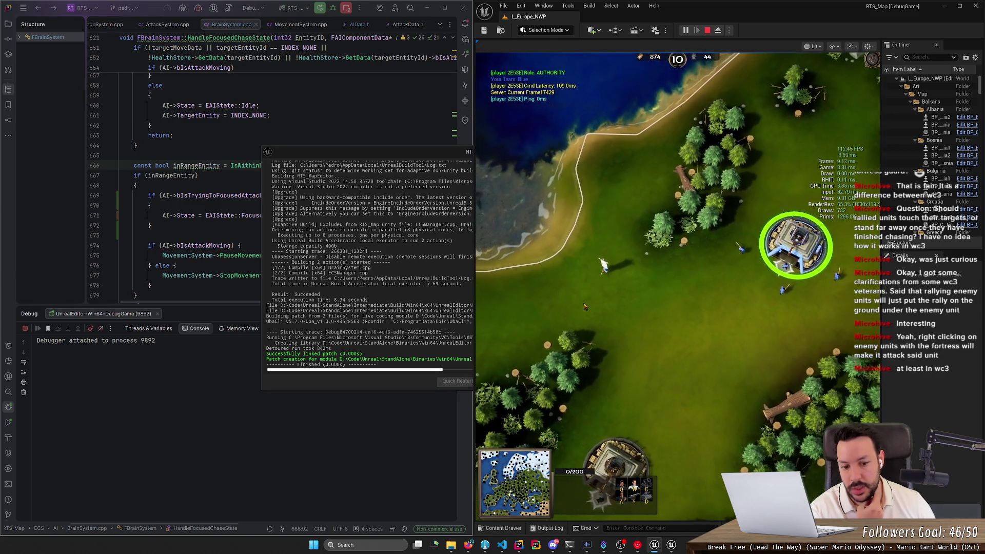
pyautogui.click(626, 136)
pyautogui.press('Up')
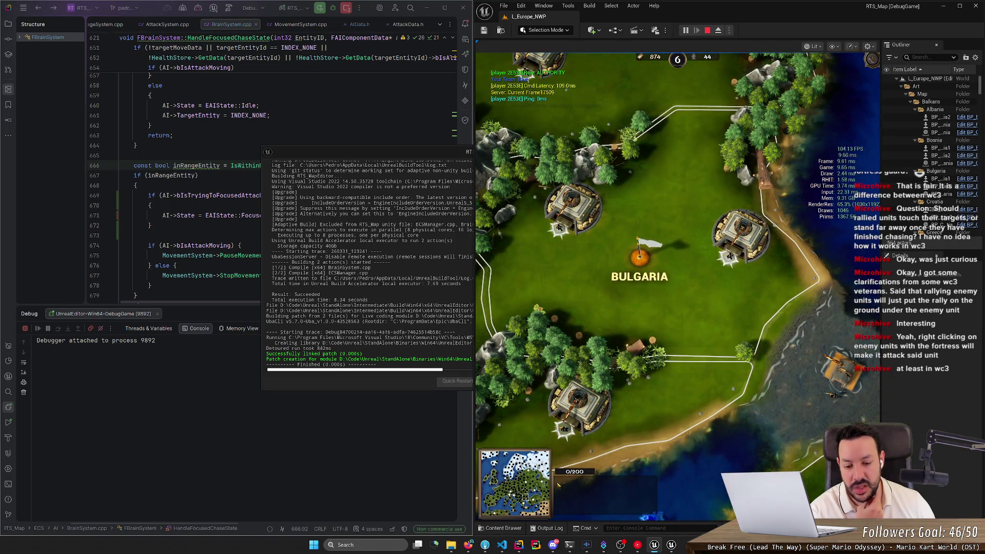
pyautogui.press('Tab')
pyautogui.click(523, 481)
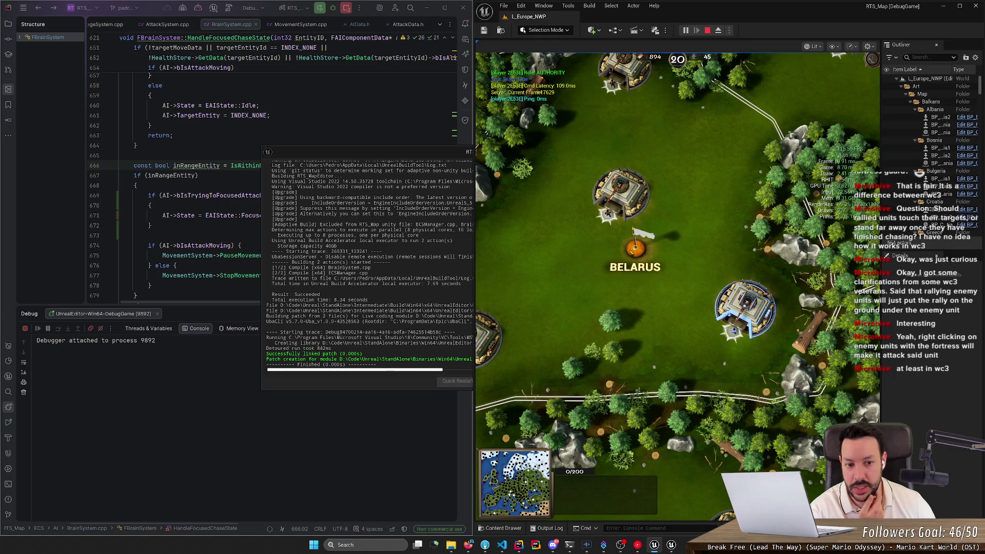
pyautogui.click(510, 494)
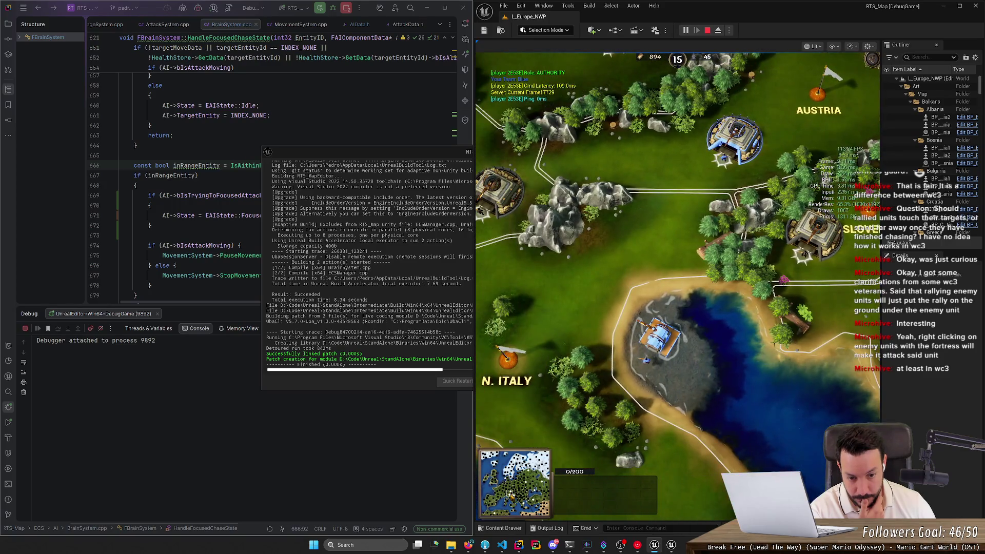
pyautogui.moveTo(510, 494); pyautogui.dragTo(509, 492)
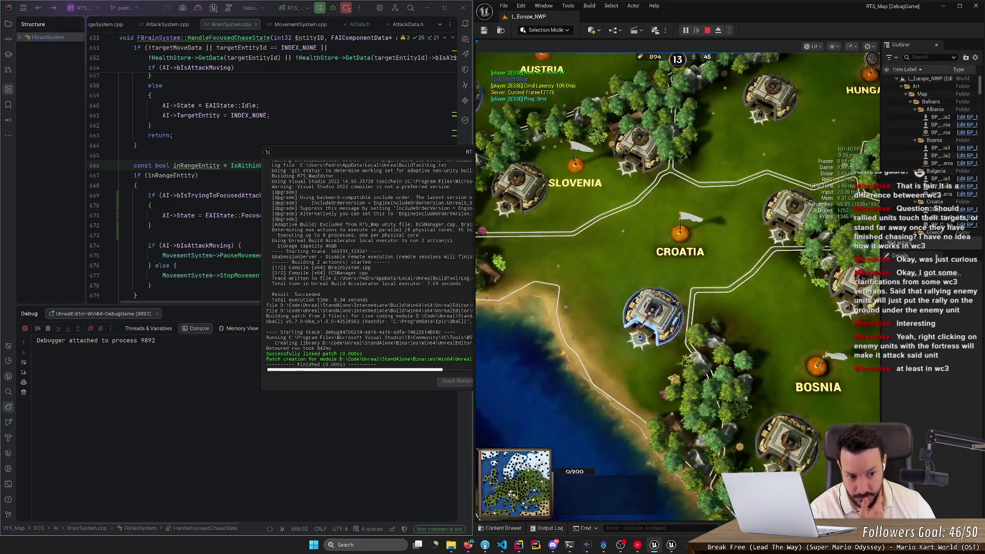
pyautogui.moveTo(513, 495); pyautogui.dragTo(514, 494)
# - Queue a Captain at the Croatia fortress, rally it east, then remove the line 516 breakpoint and resume
pyautogui.click(631, 390)
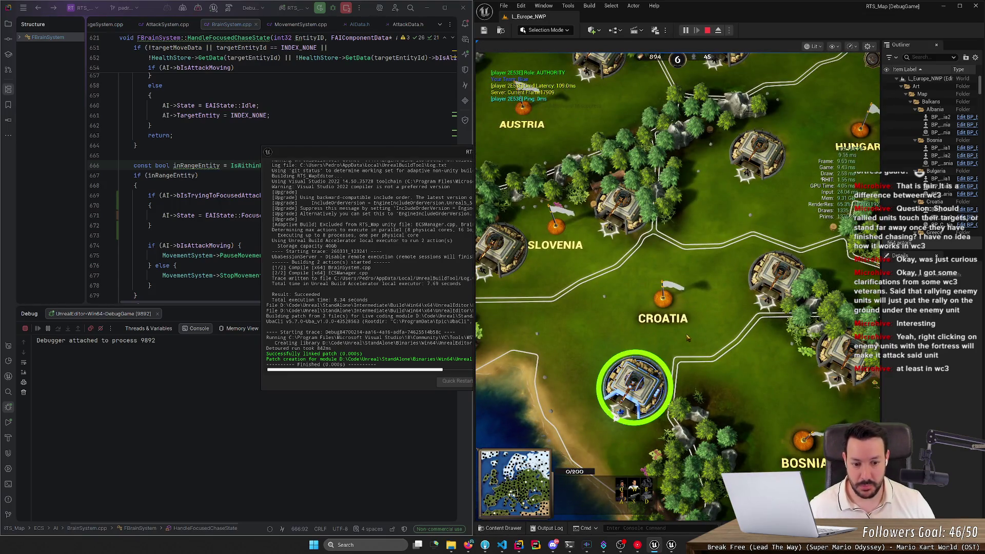
pyautogui.press('q')
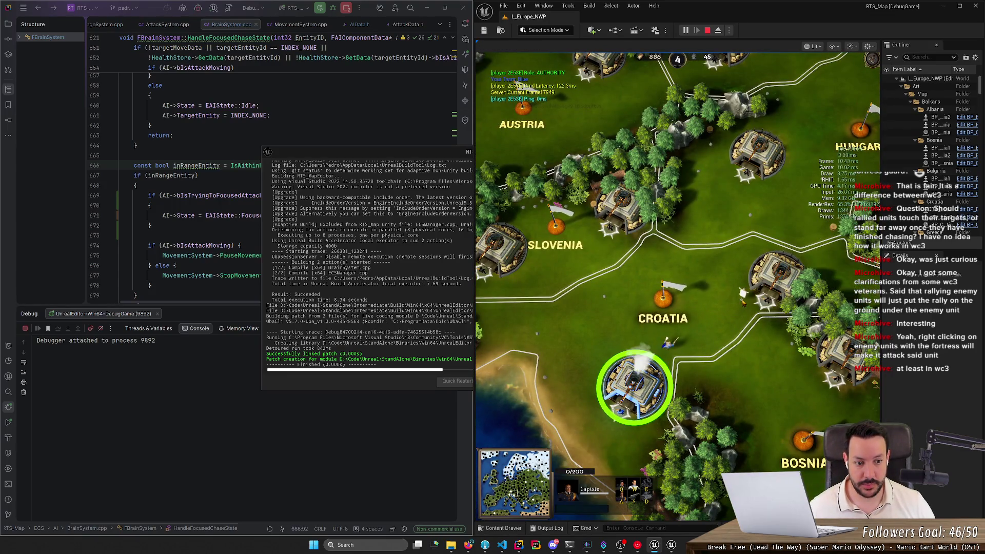
pyautogui.rightClick(742, 302)
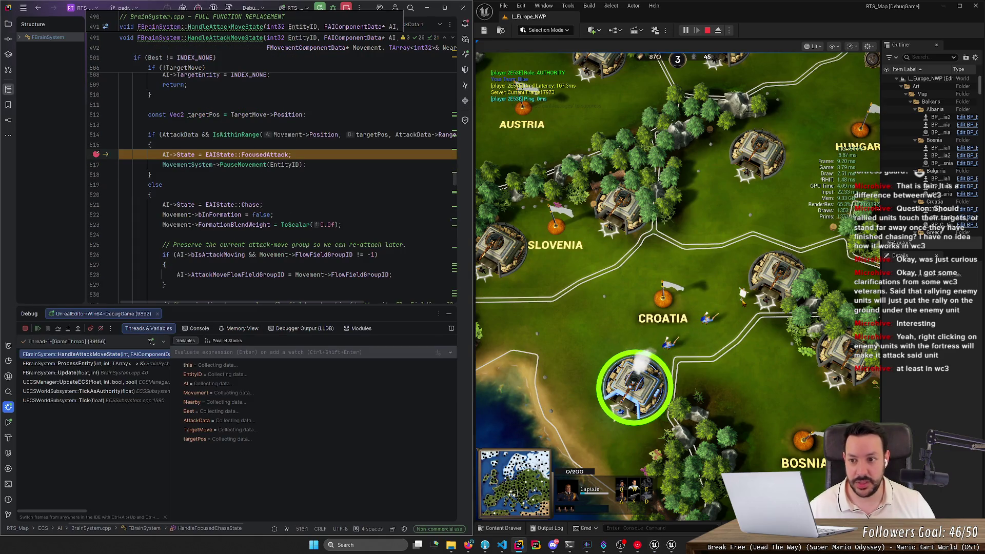
pyautogui.click(97, 155)
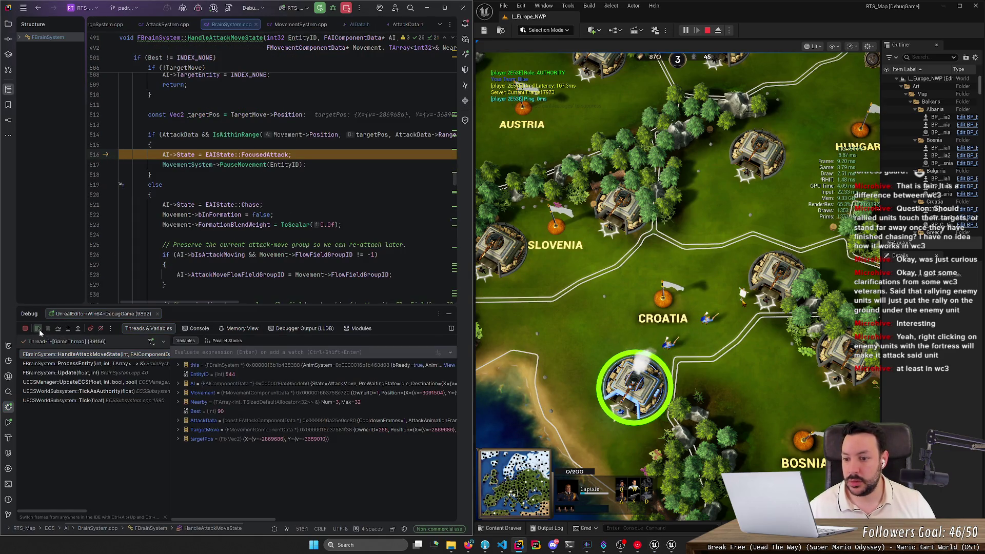
pyautogui.click(38, 329)
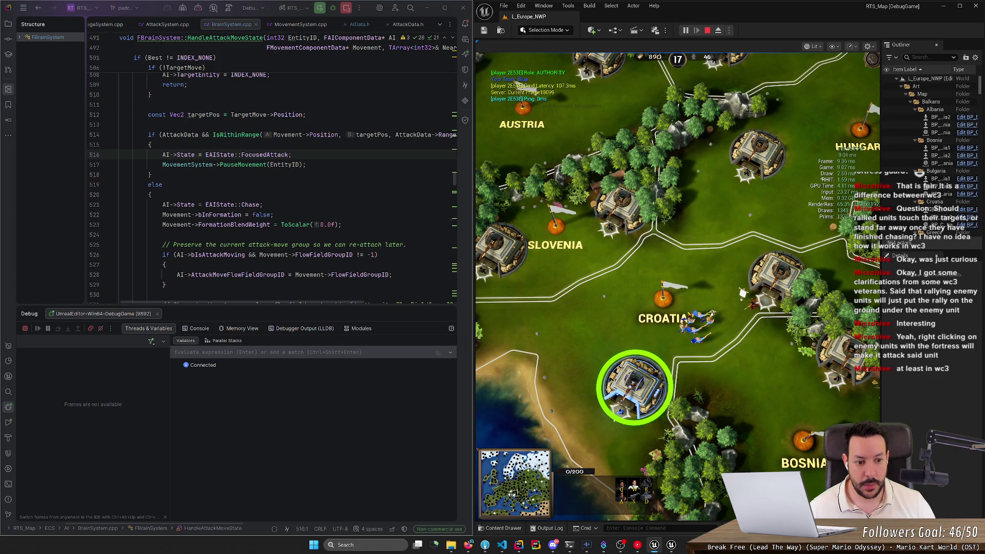
# - Select the Croatia capital, then pan north to a grassy field beside a fortress
pyautogui.click(662, 300)
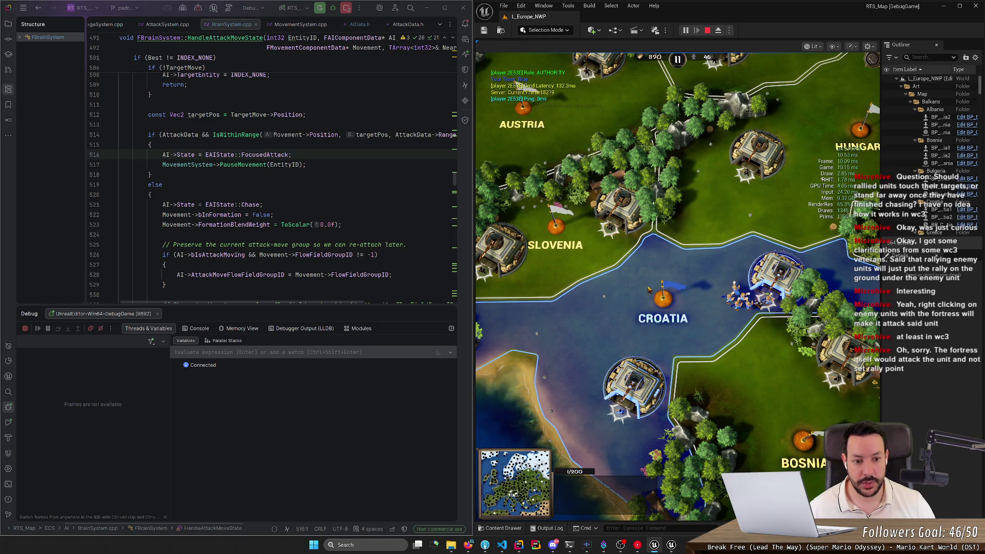
pyautogui.click(608, 232)
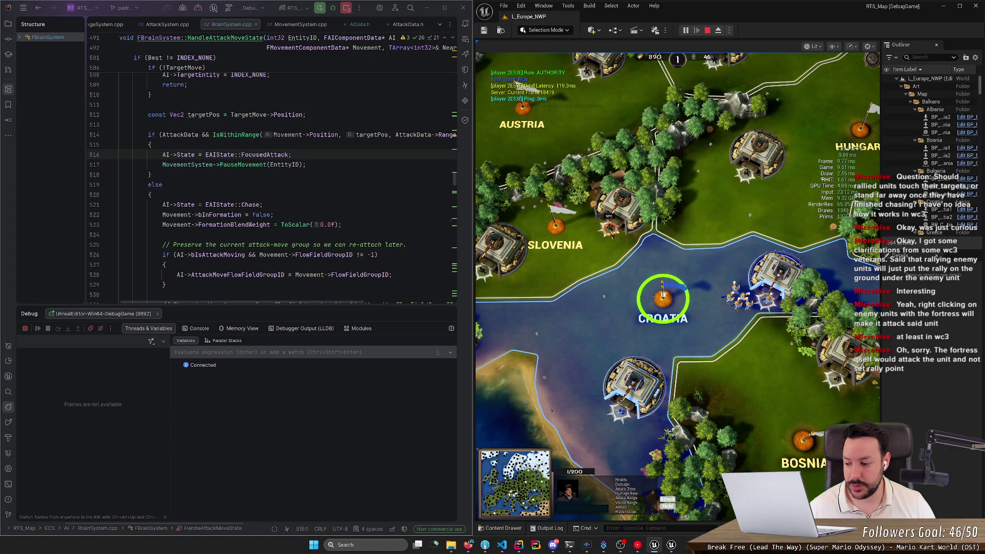
pyautogui.press('Left')
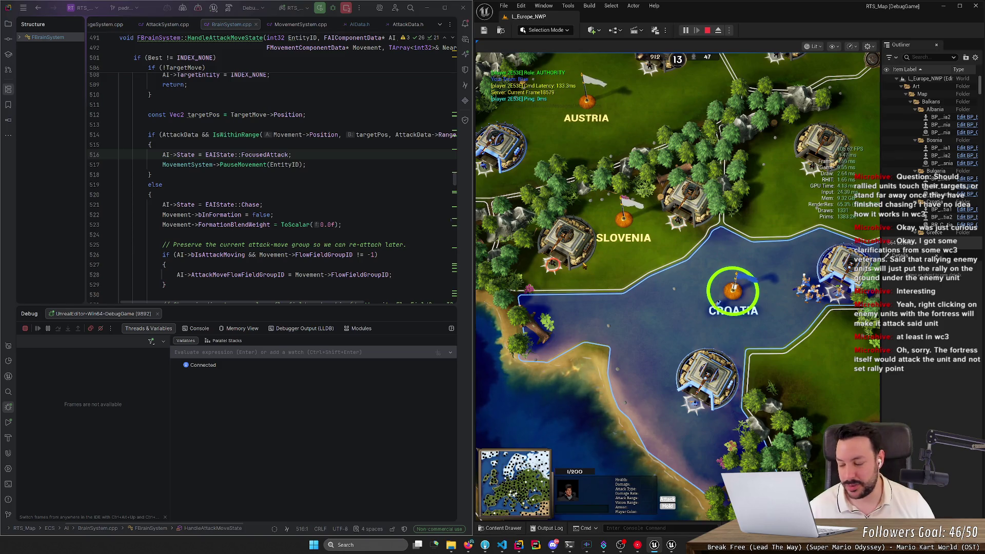
pyautogui.press('Up')
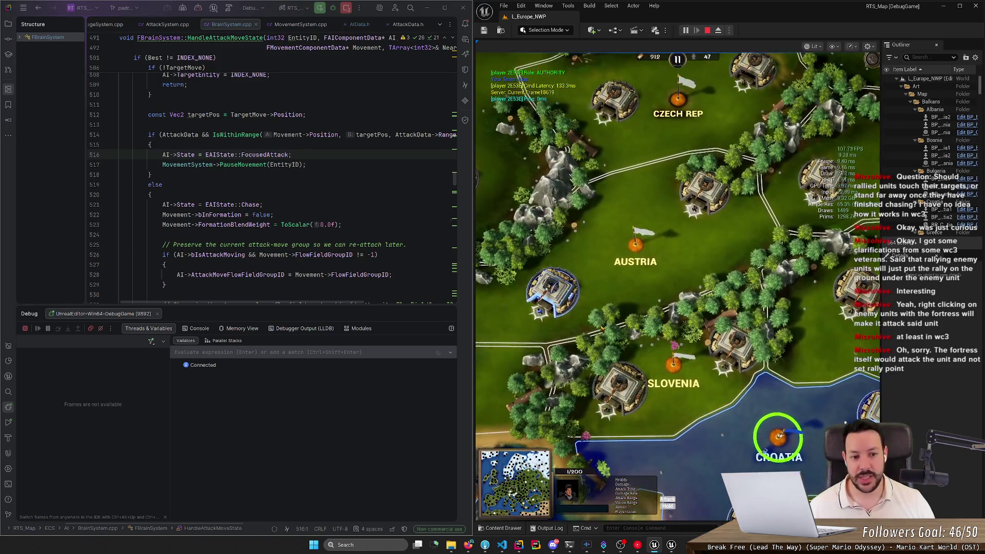
pyautogui.press('Up')
pyautogui.press('Left')
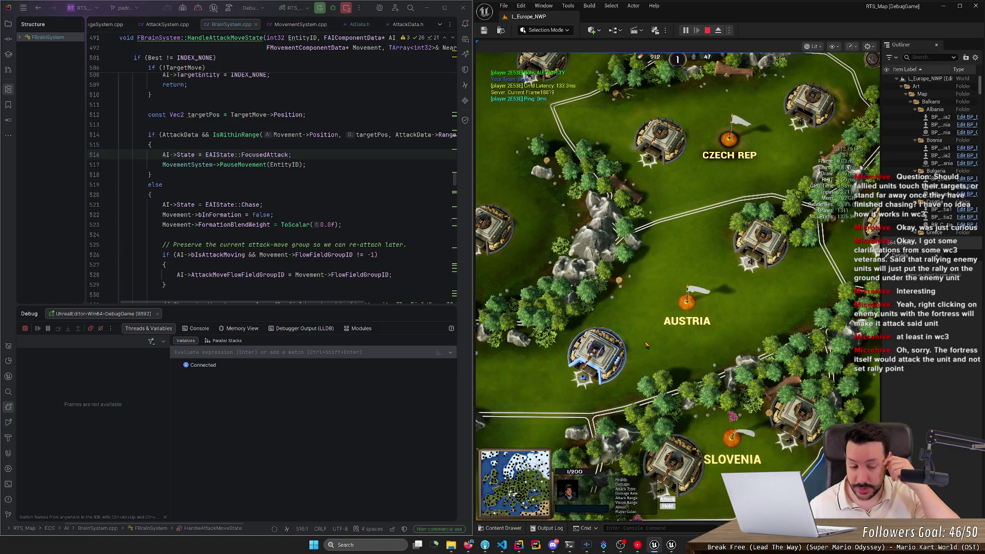
pyautogui.click(646, 345)
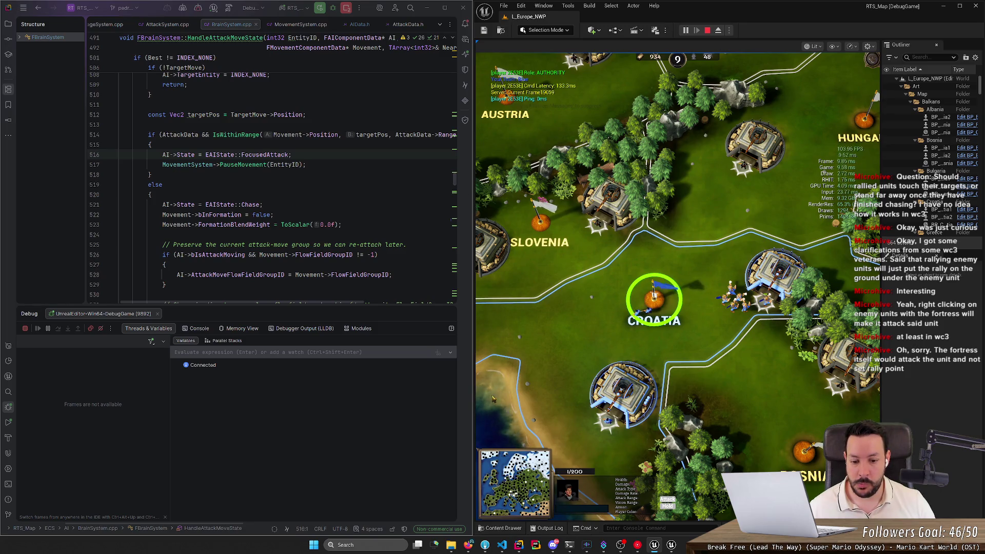
pyautogui.moveTo(511, 494)
pyautogui.mouseDown()
pyautogui.moveTo(524, 479)
pyautogui.moveTo(539, 495)
pyautogui.moveTo(540, 483)
pyautogui.mouseUp()
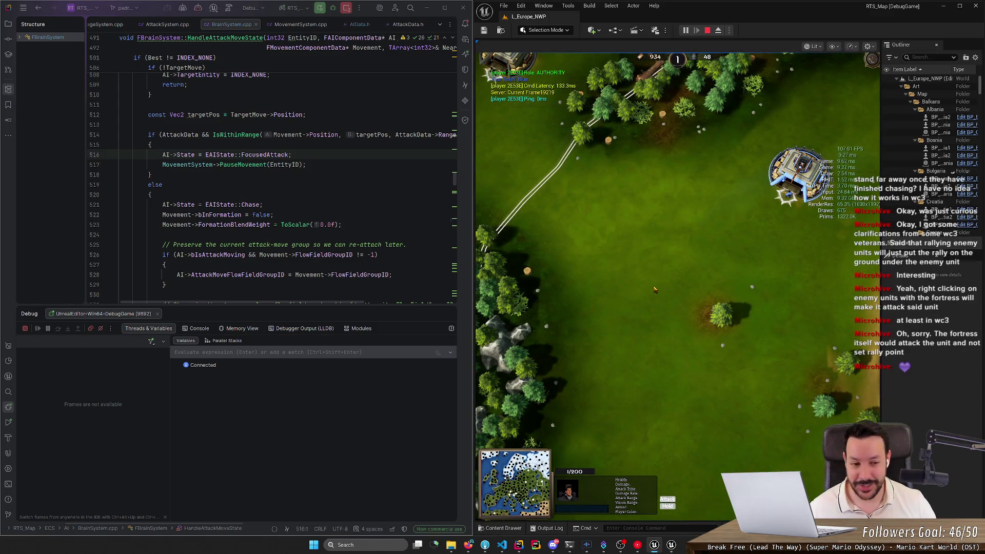
# - Set the fortress rally point on open ground and train a Rifleman
pyautogui.click(796, 177)
pyautogui.rightClick(590, 274)
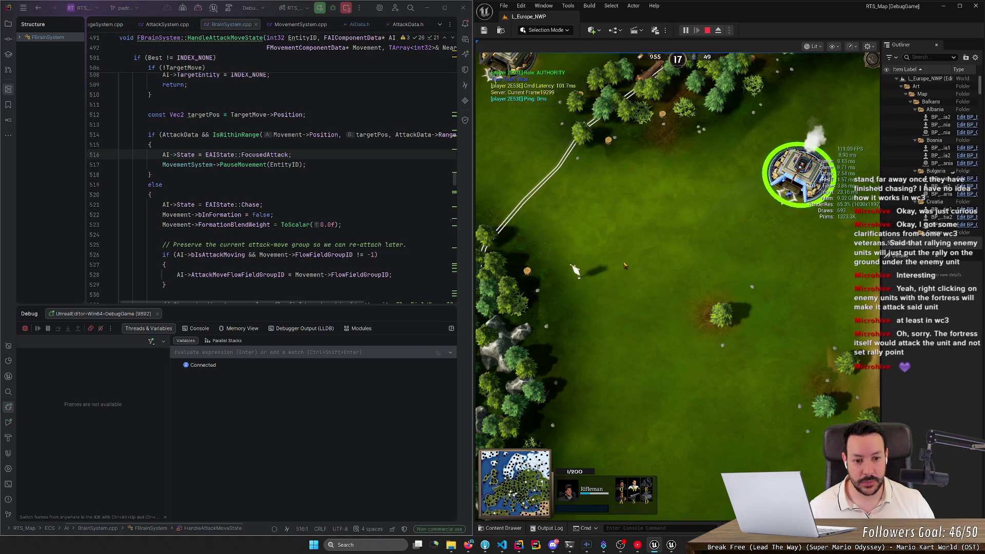
pyautogui.rightClick(678, 225)
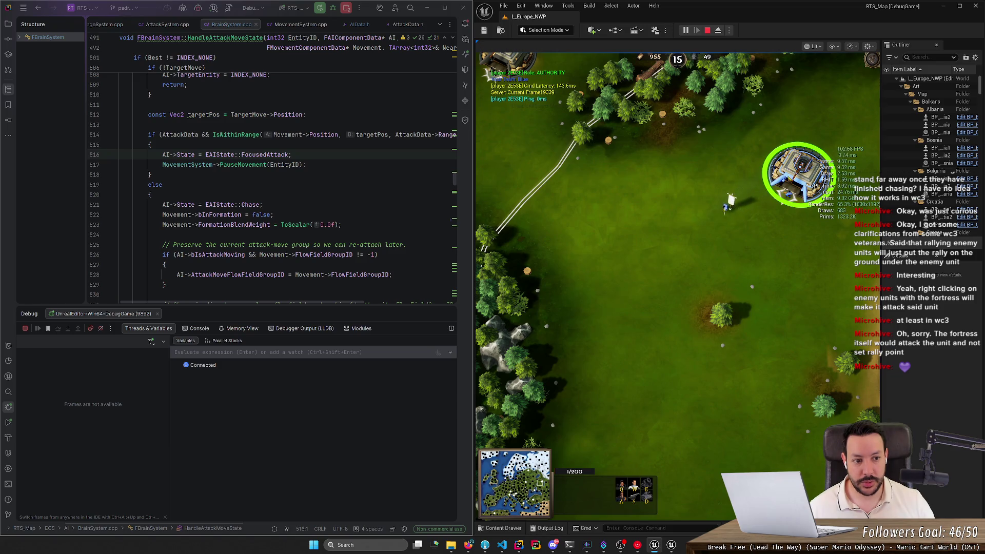
pyautogui.press('q')
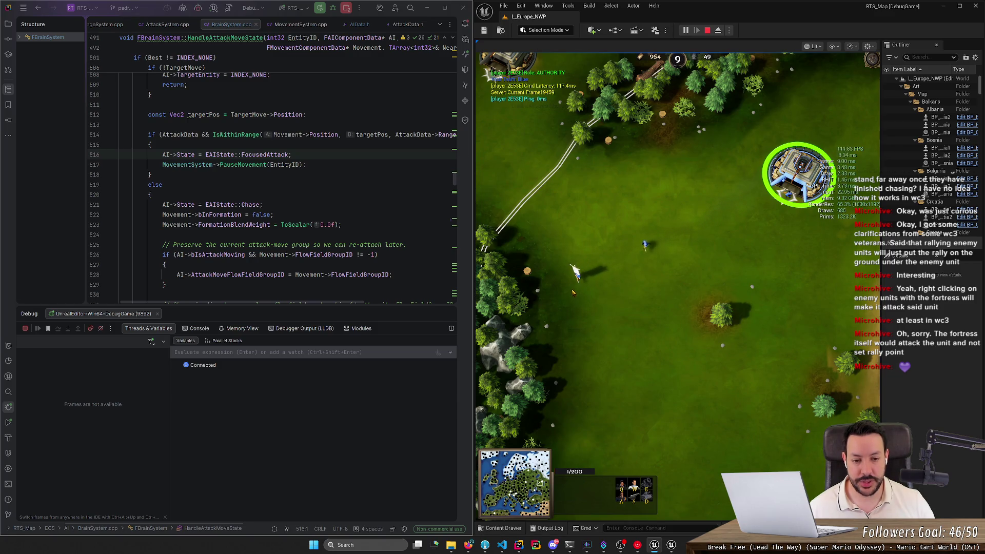
# - Select the new Rifleman and send it across the field with repeated move orders
pyautogui.click(571, 271)
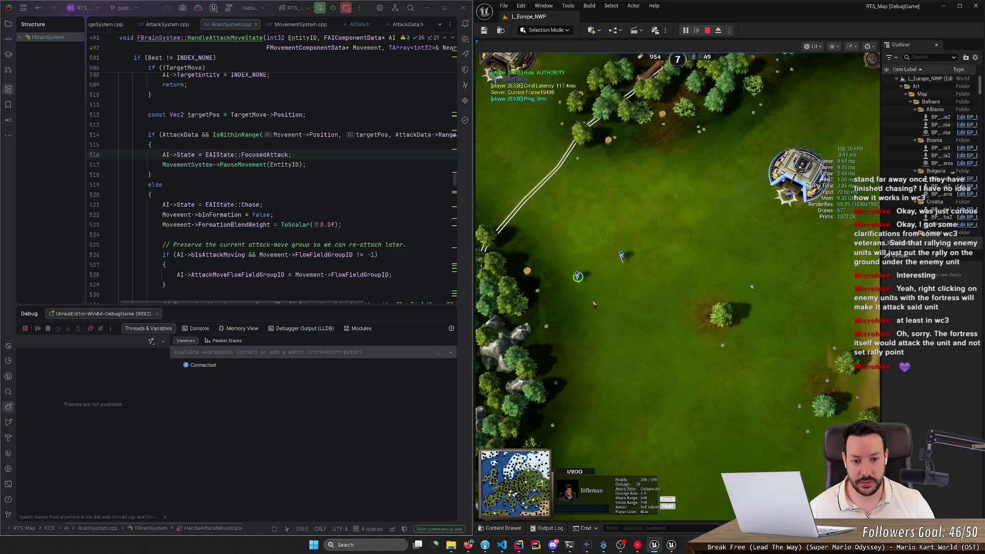
pyautogui.rightClick(608, 368)
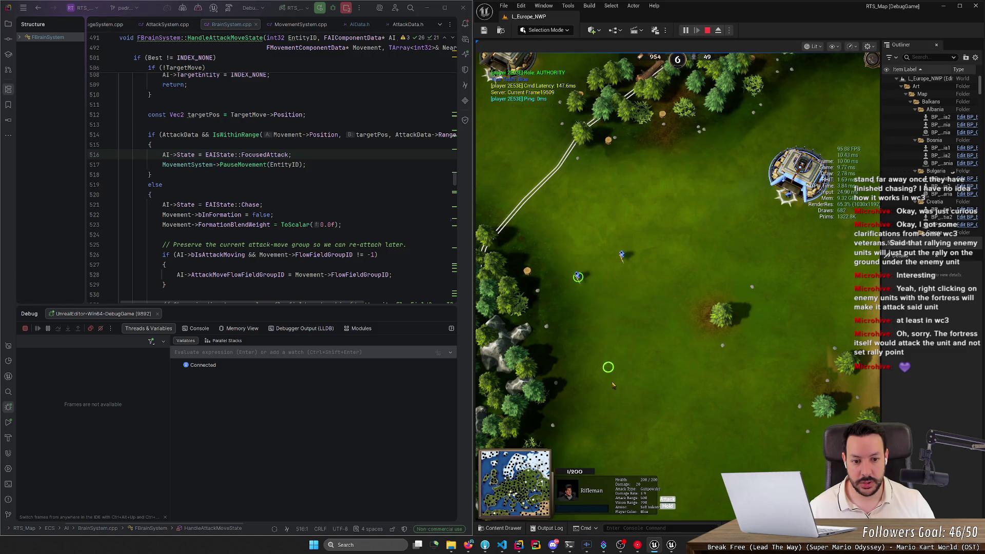
pyautogui.rightClick(728, 375)
pyautogui.rightClick(728, 267)
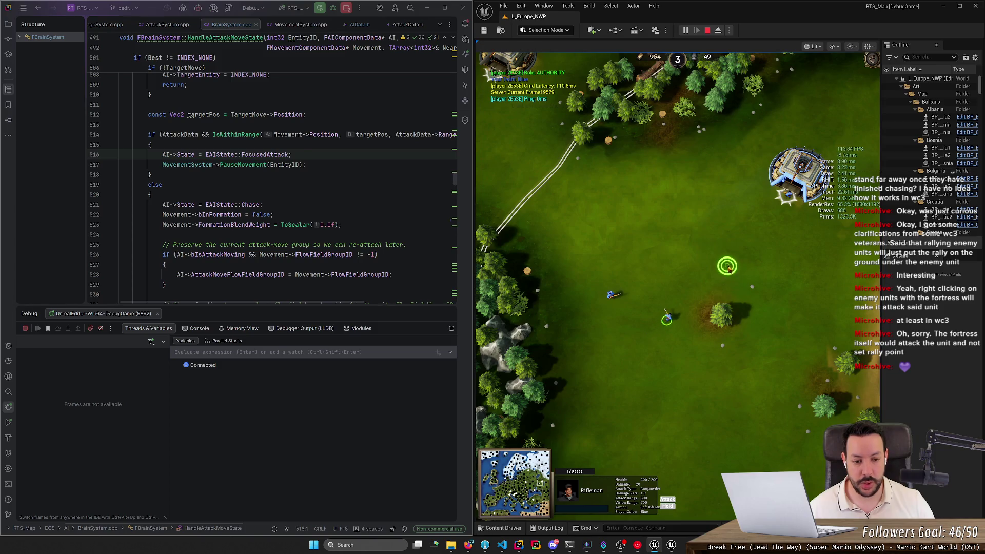
pyautogui.rightClick(708, 244)
pyautogui.rightClick(688, 224)
pyautogui.rightClick(672, 208)
pyautogui.rightClick(609, 312)
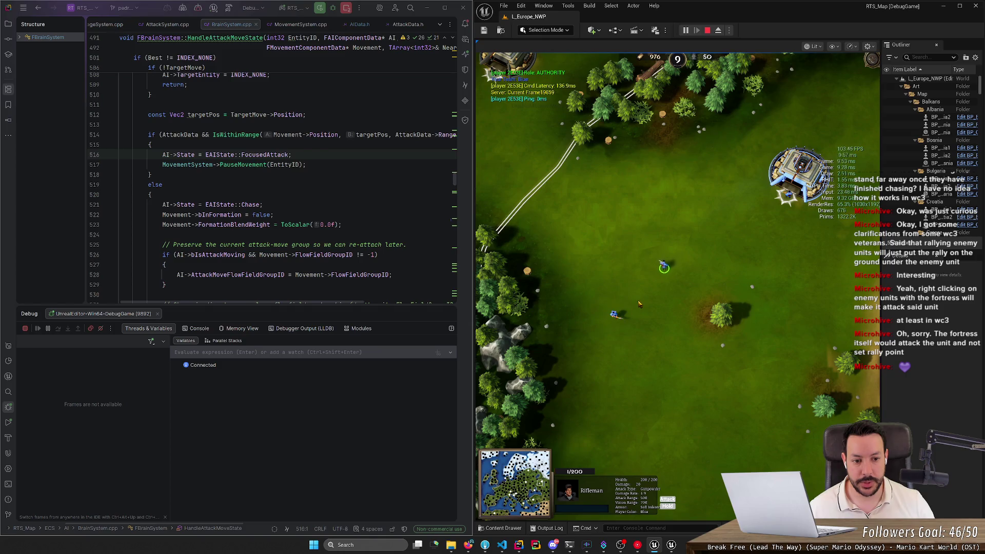
# - Move the Rifleman north, toward the other Rifleman, to the lower right, then upper right
pyautogui.click(624, 314)
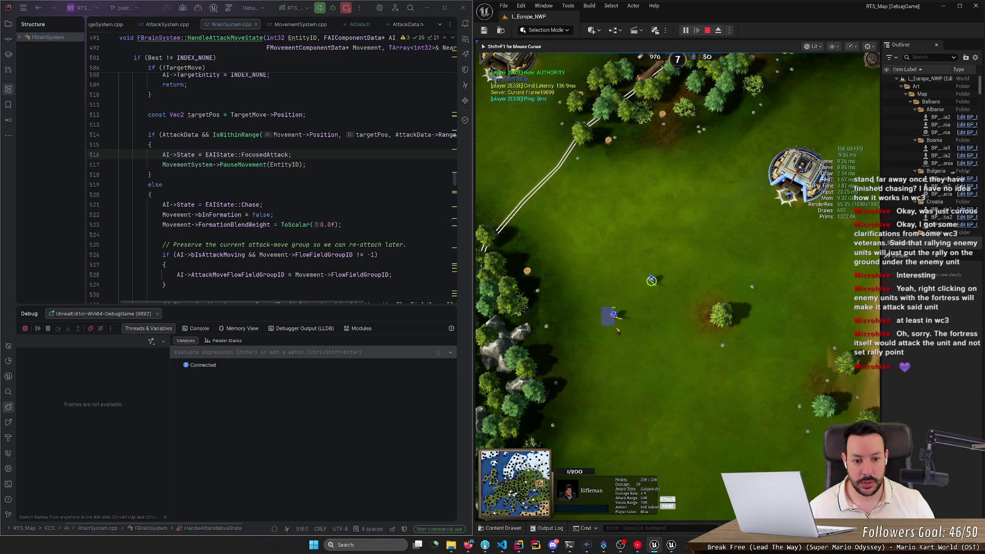
pyautogui.rightClick(656, 233)
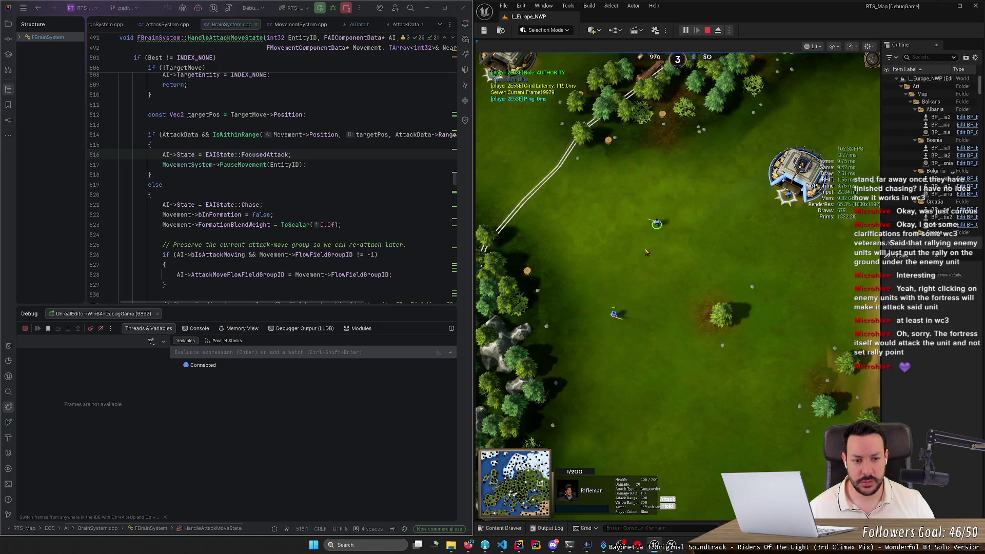
pyautogui.rightClick(614, 314)
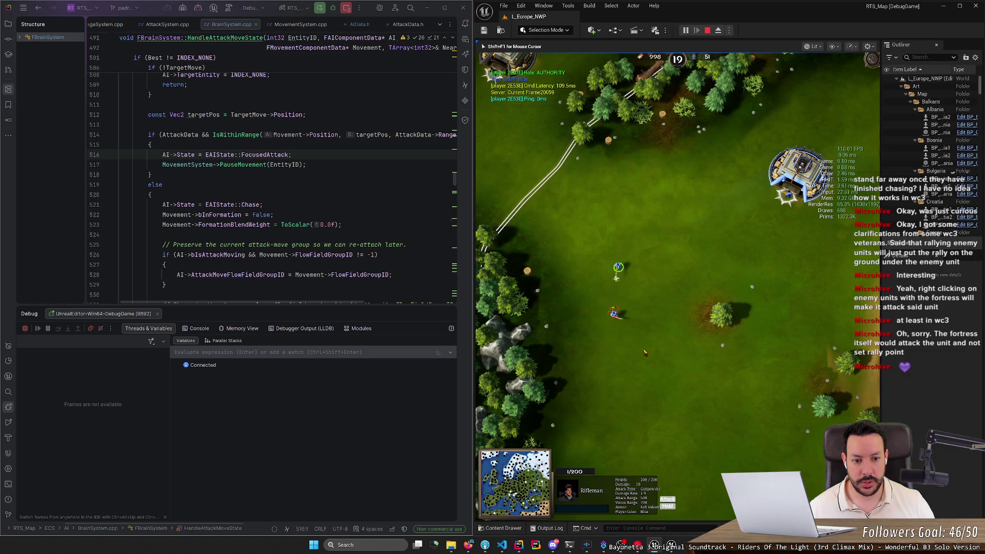
pyautogui.rightClick(638, 393)
pyautogui.rightClick(666, 404)
pyautogui.rightClick(719, 417)
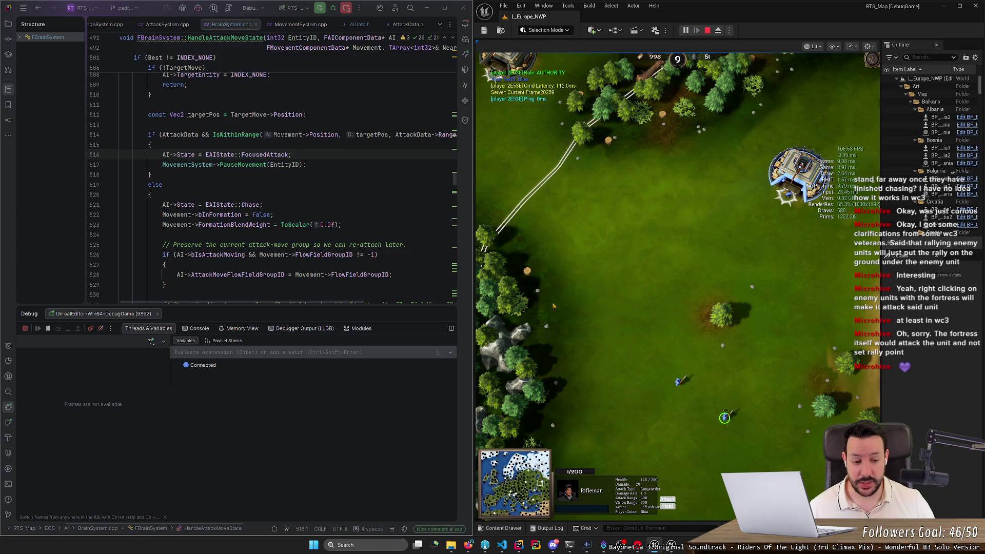
pyautogui.rightClick(768, 357)
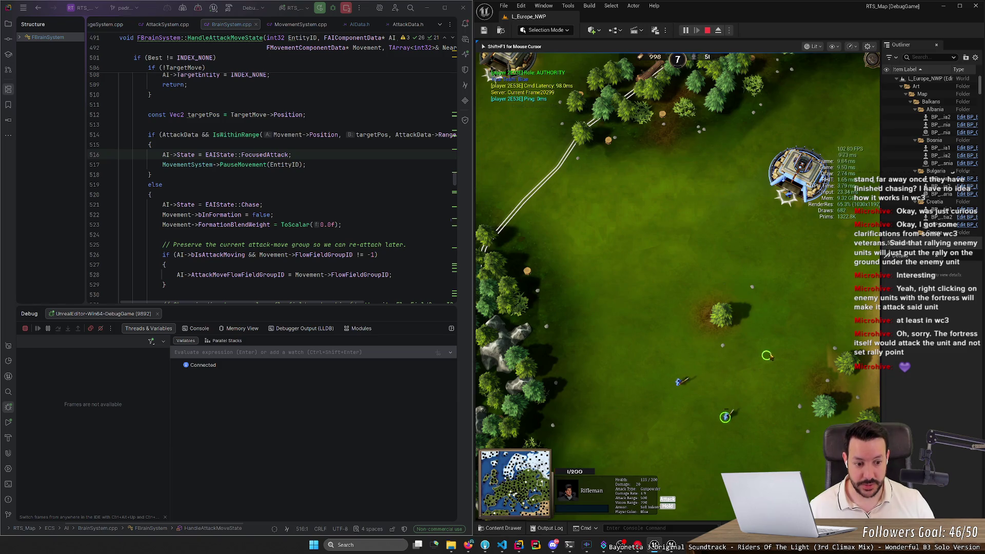
pyautogui.rightClick(789, 315)
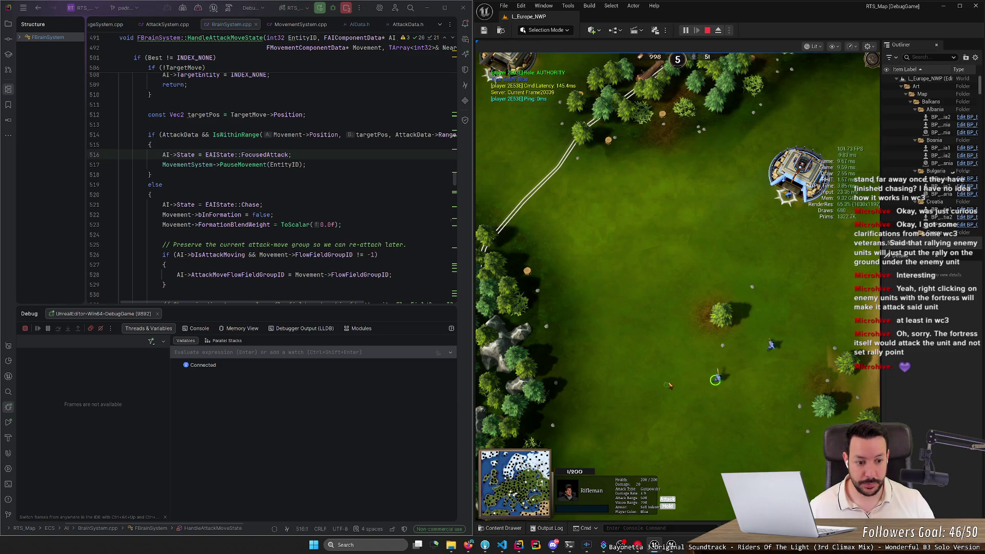
# - Queue another Rifleman at the fortress and switch to the Fork git client
pyautogui.click(797, 173)
pyautogui.press('q')
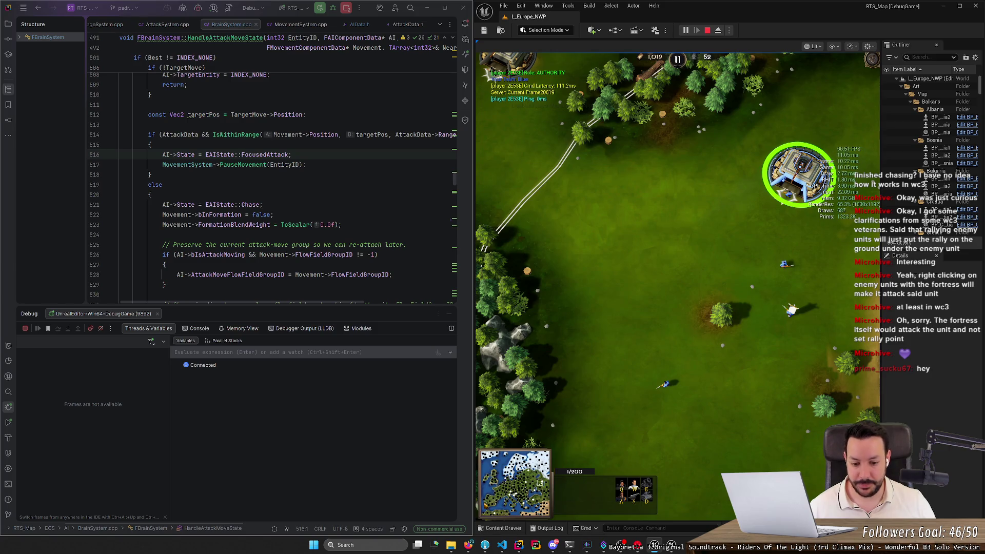
pyautogui.click(484, 545)
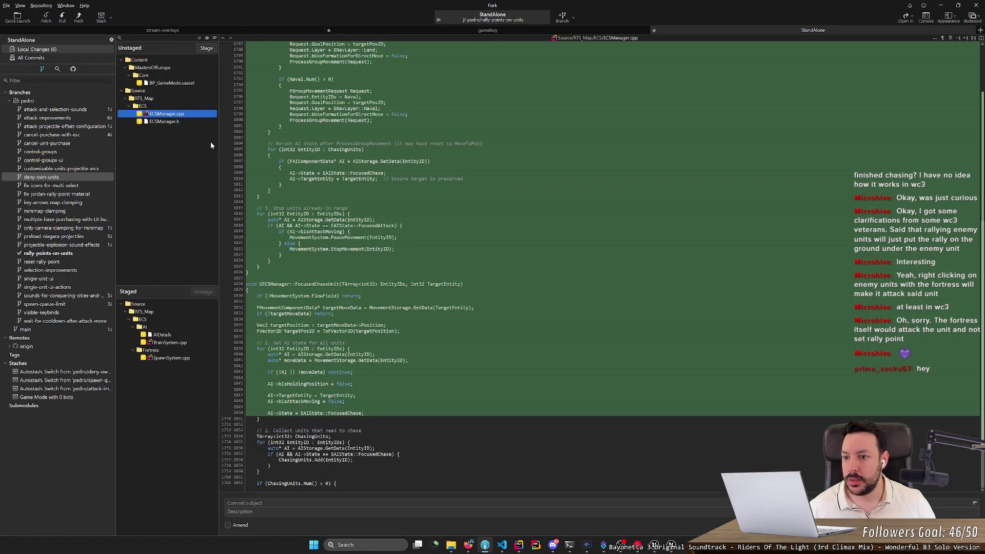
pyautogui.click(177, 121)
pyautogui.click(179, 114)
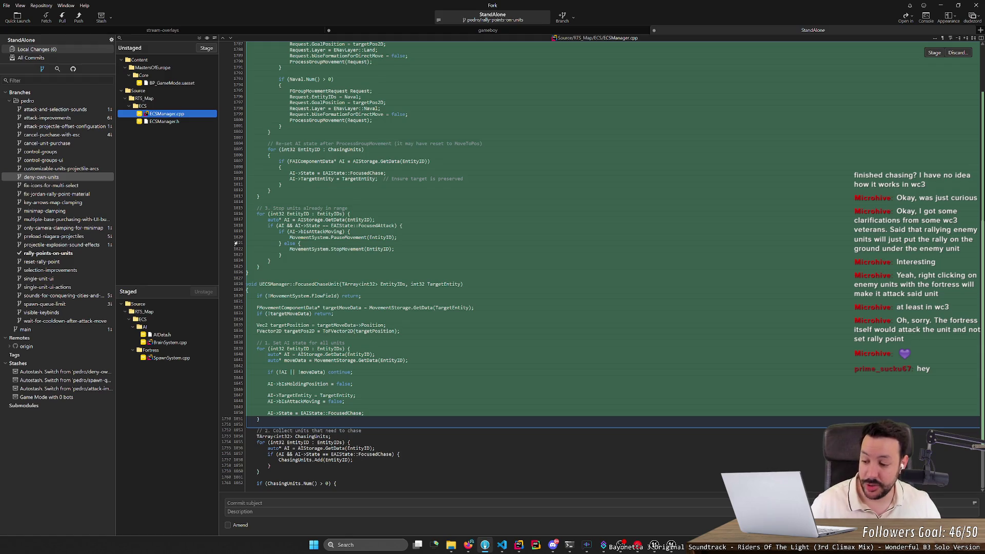
pyautogui.click(941, 7)
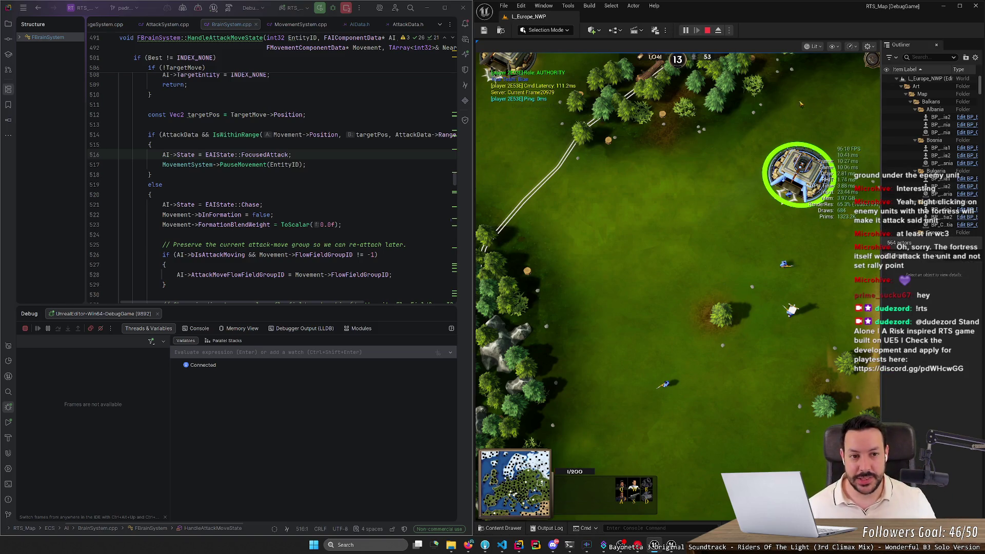
# - Pan the camera over the units and box-select all three together
pyautogui.press('Right')
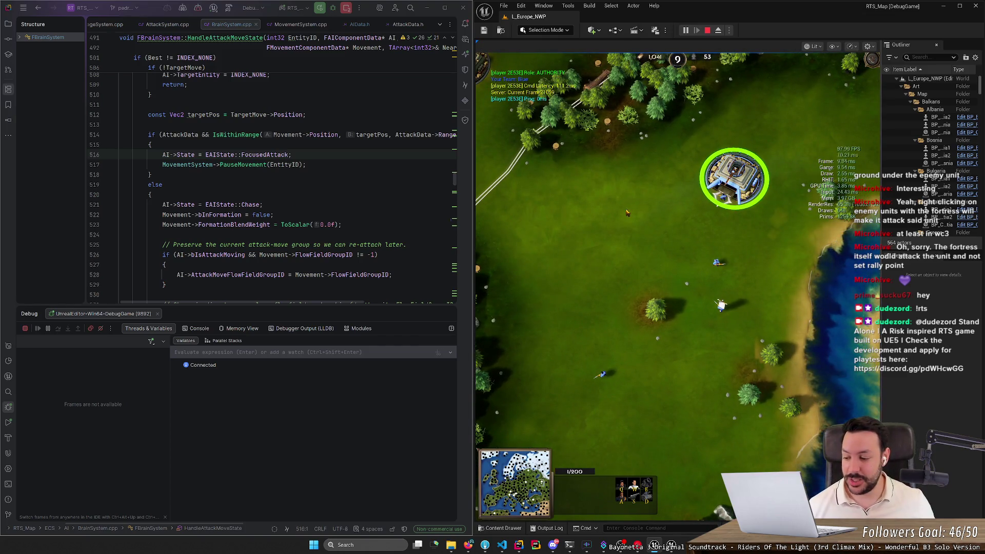
pyautogui.scroll(1, 666, 218)
pyautogui.click(680, 219)
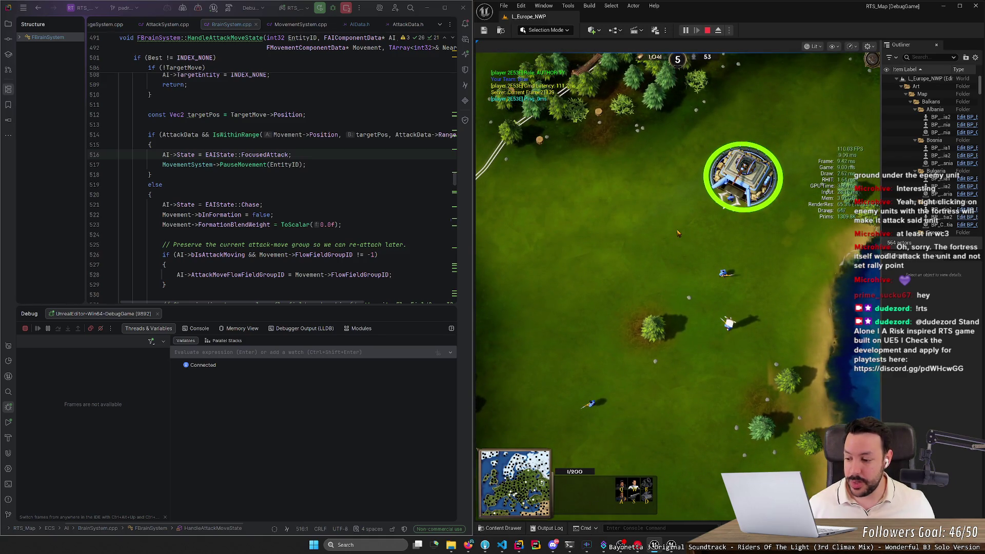
pyautogui.press('Left')
pyautogui.press('Down')
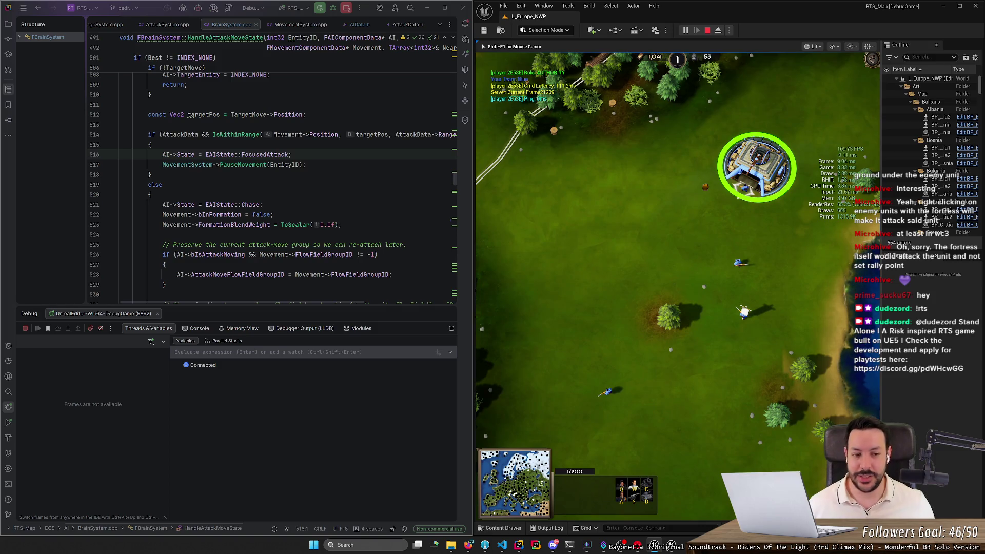
pyautogui.press('Up')
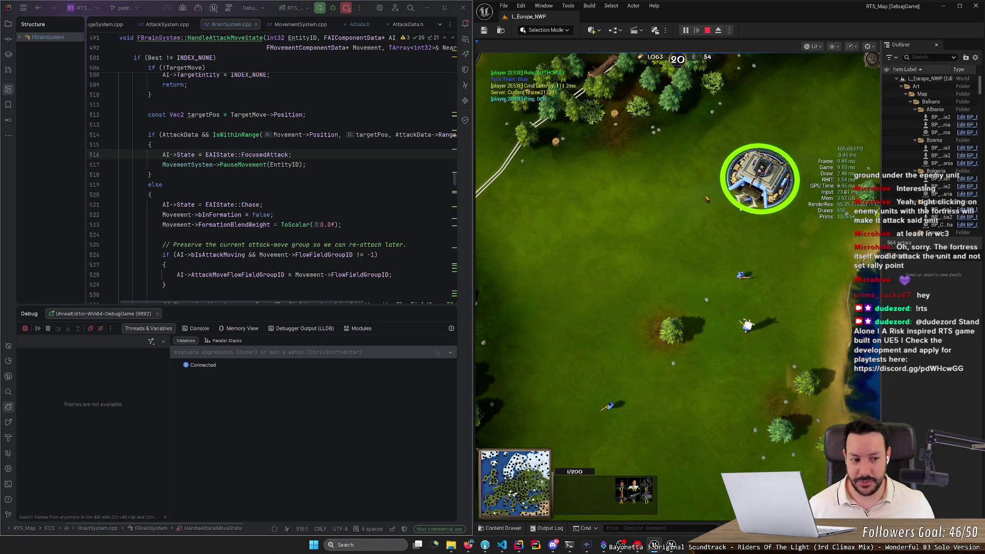
pyautogui.press('Down')
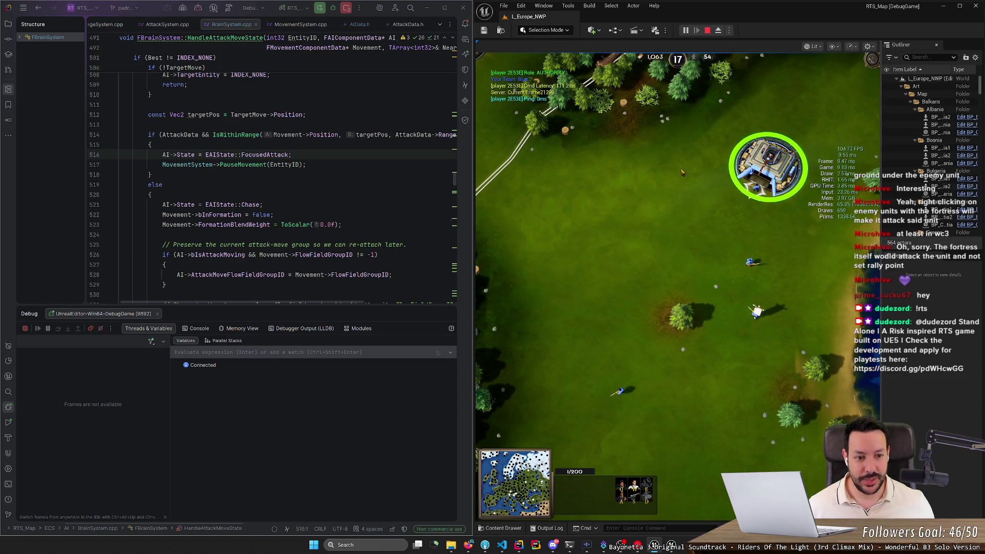
pyautogui.moveTo(665, 150)
pyautogui.mouseDown()
pyautogui.moveTo(772, 377)
pyautogui.moveTo(762, 411)
pyautogui.mouseUp()
pyautogui.moveTo(585, 243); pyautogui.dragTo(775, 418)
# - Pick a single Rifleman, move it up beside the fortress, then deselect it
pyautogui.press('Up')
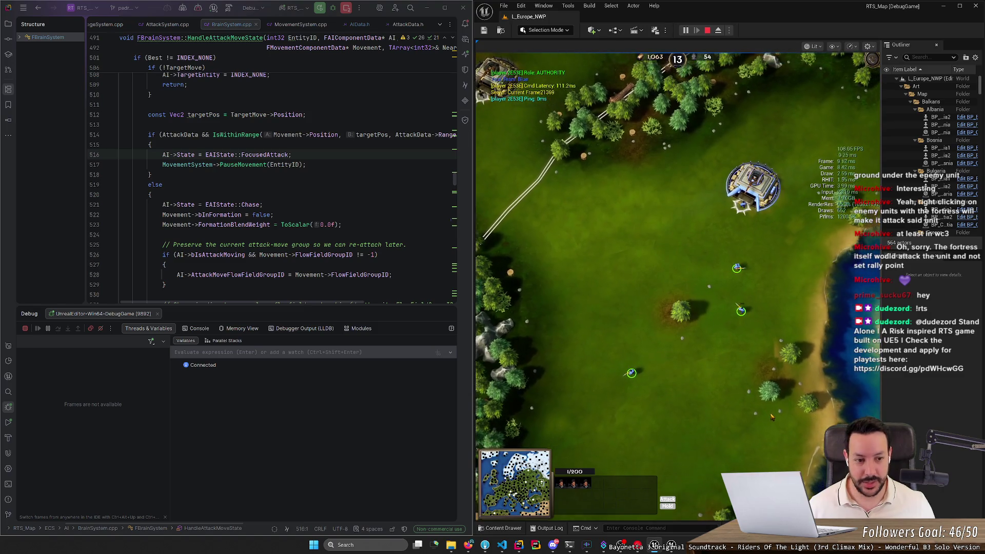
pyautogui.scroll(-2, 772, 417)
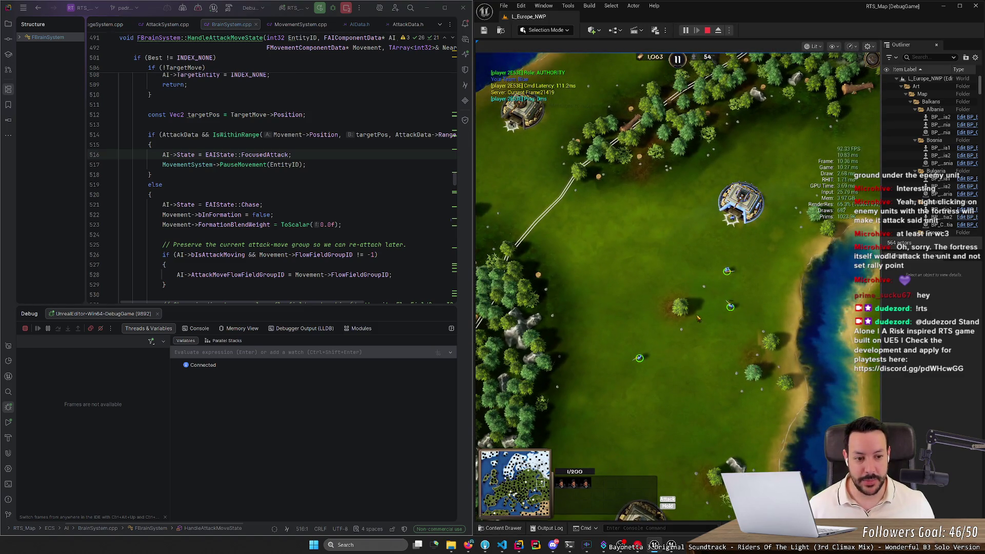
pyautogui.scroll(2, 753, 369)
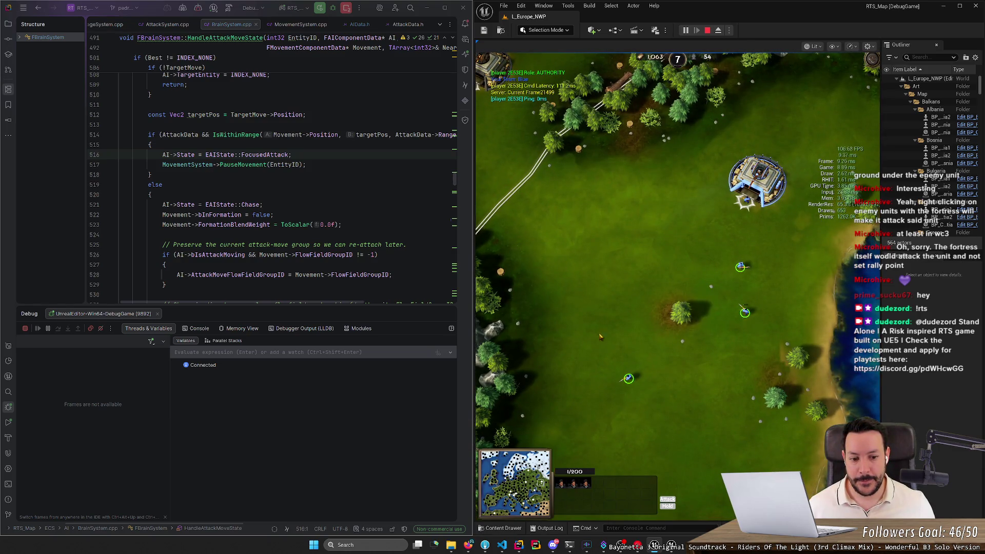
pyautogui.click(745, 310)
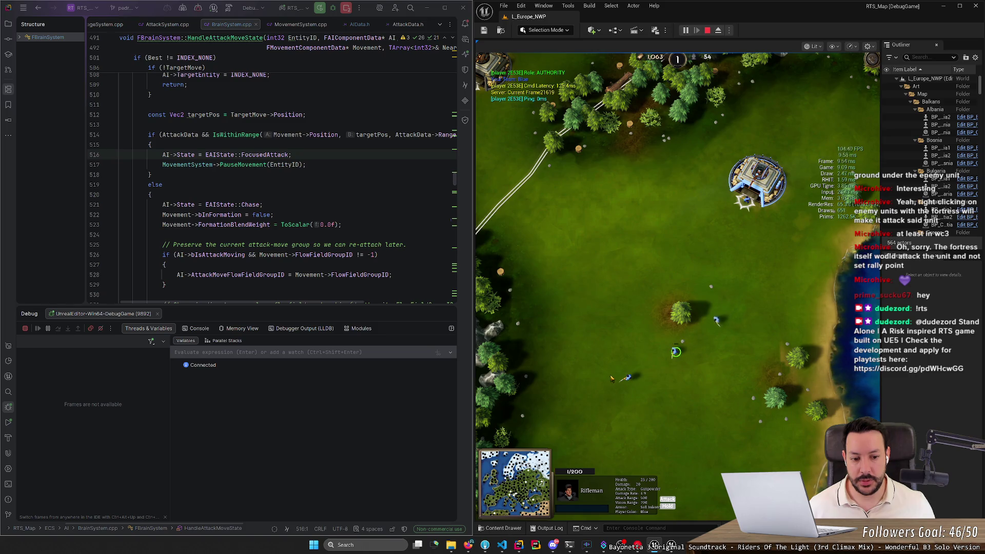
pyautogui.click(613, 378)
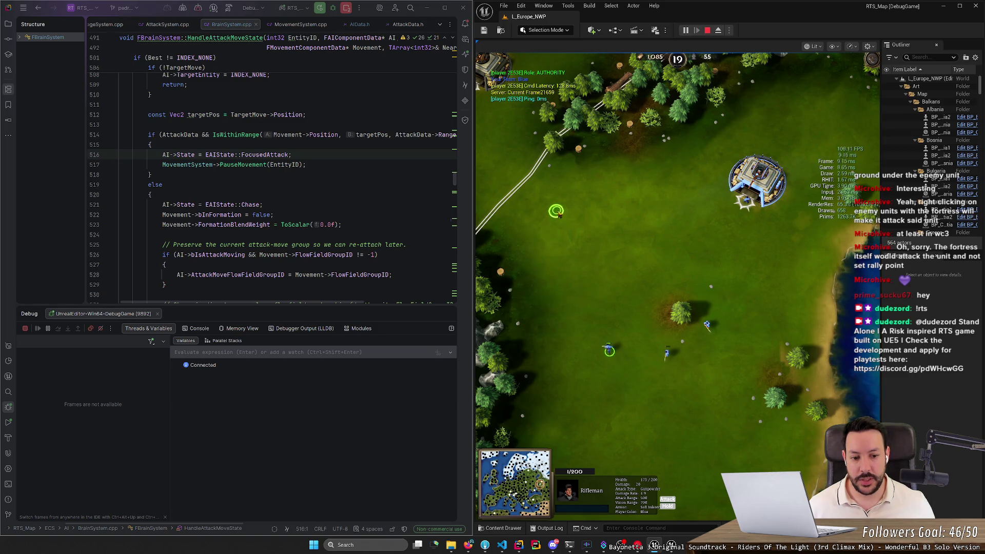
pyautogui.rightClick(602, 191)
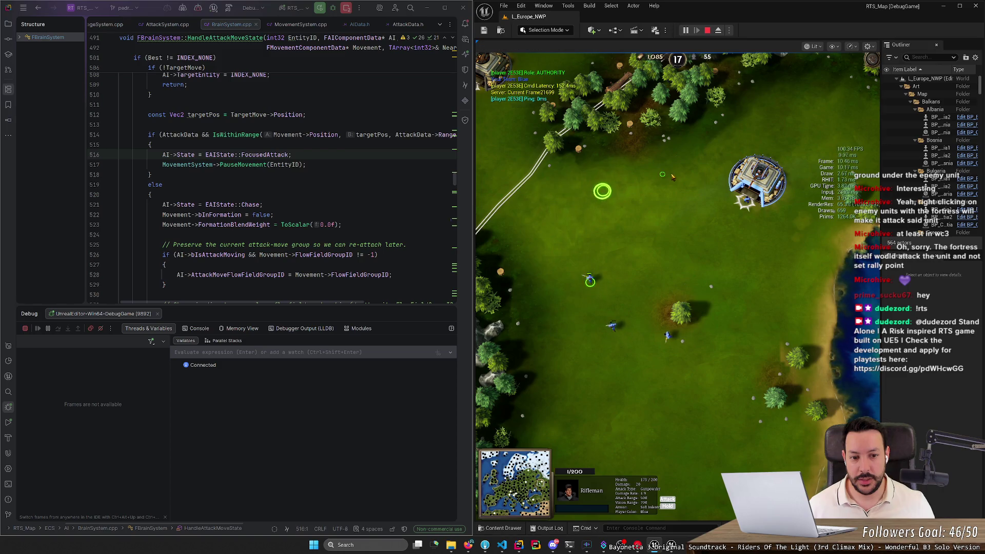
pyautogui.rightClick(688, 166)
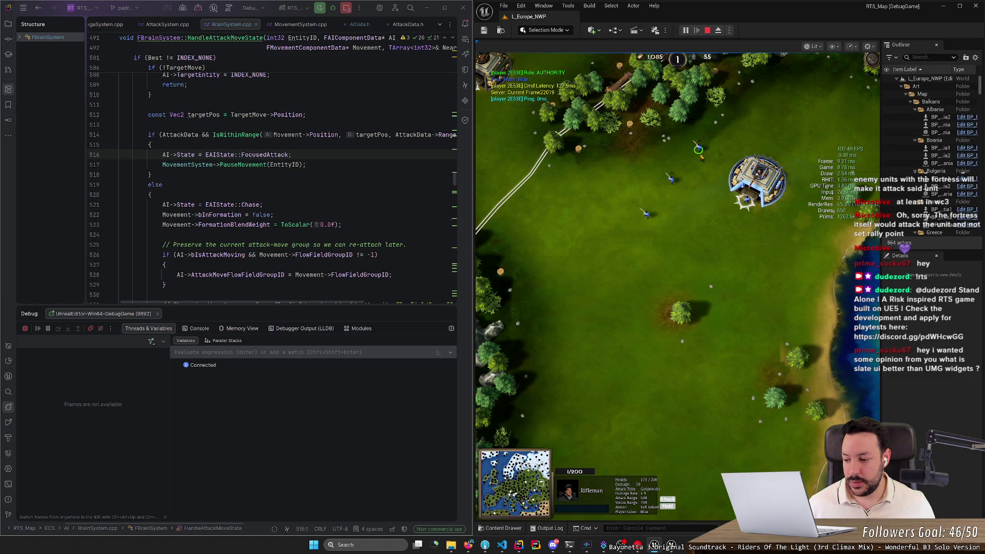
pyautogui.click(701, 157)
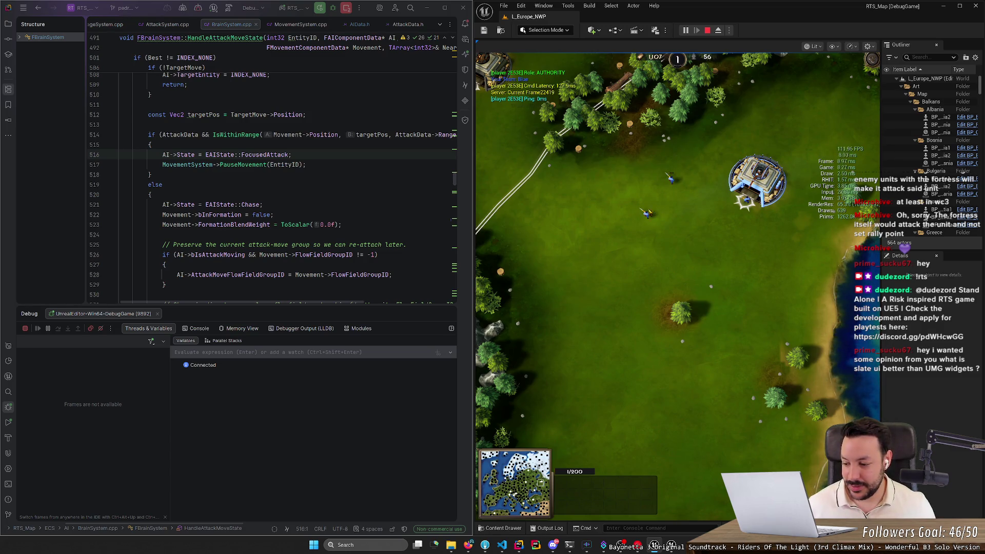
# - Search Google for 'slate ui' and open the Slate UI Framework documentation
pyautogui.click(468, 544)
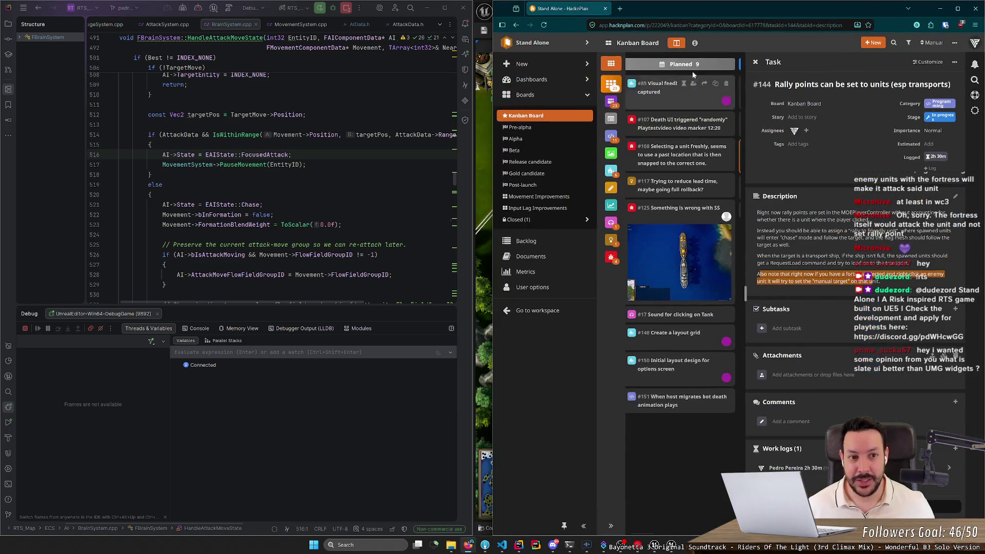
pyautogui.click(620, 9)
pyautogui.write('slate ')
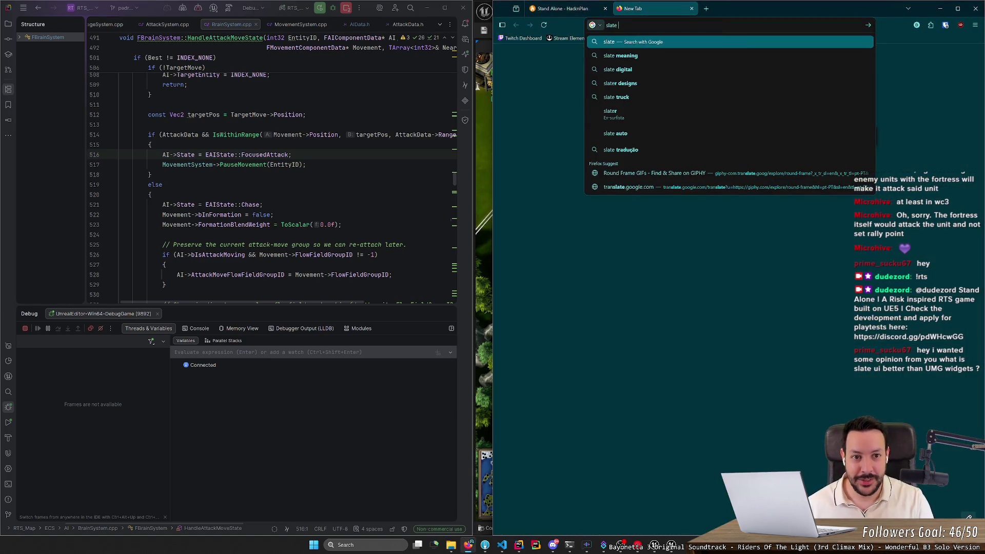
pyautogui.write('ui')
pyautogui.press('Return')
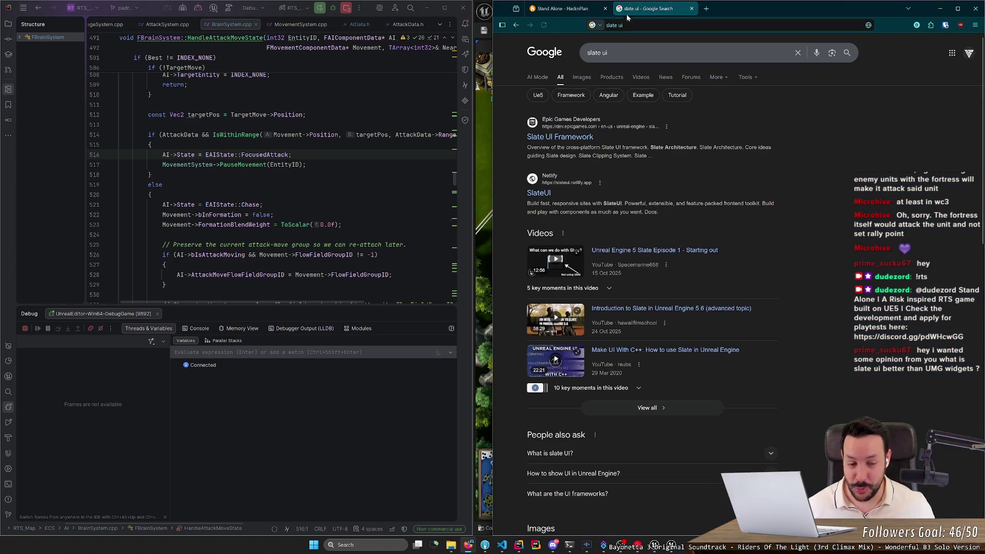
pyautogui.click(562, 136)
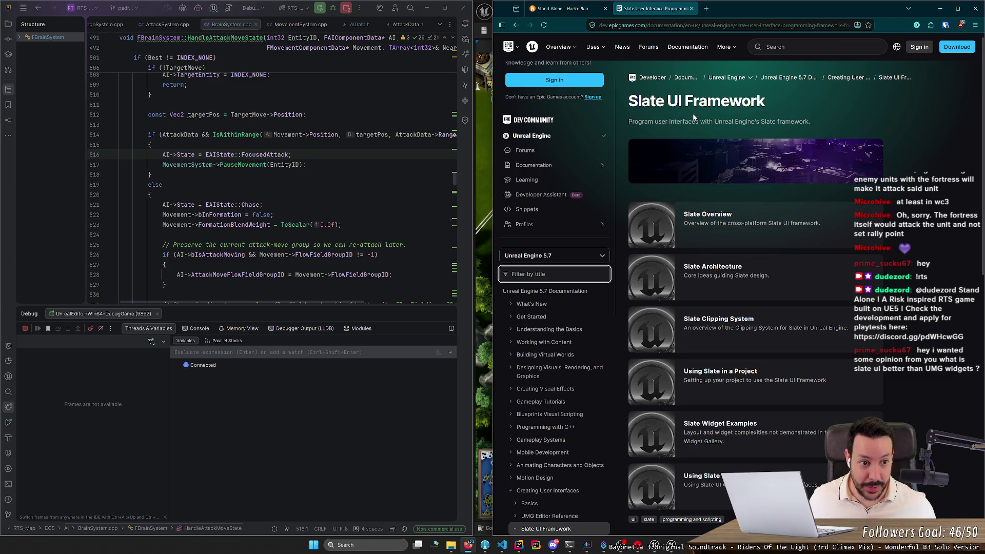
# - In a new tab, search Google for 'umg unreal ui' and skim the results
pyautogui.hotkey('ctrl', 't')
pyautogui.write('u')
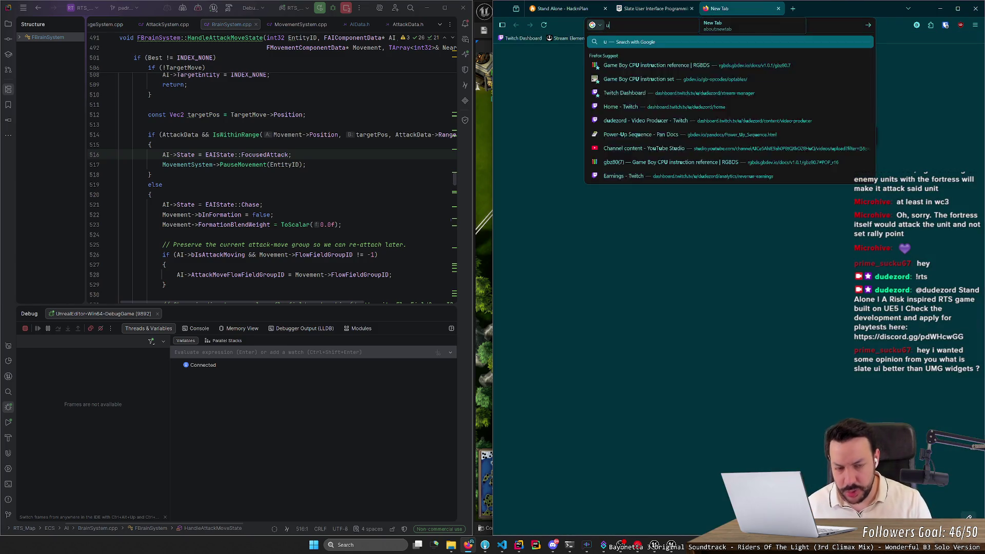
pyautogui.write('mg')
pyautogui.press('Return')
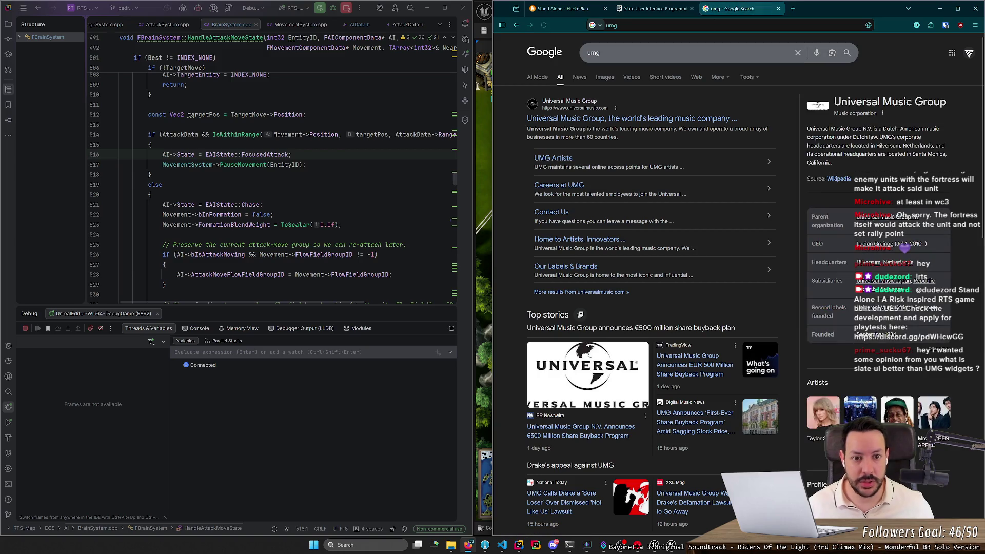
pyautogui.click(602, 52)
pyautogui.write('unreal ui')
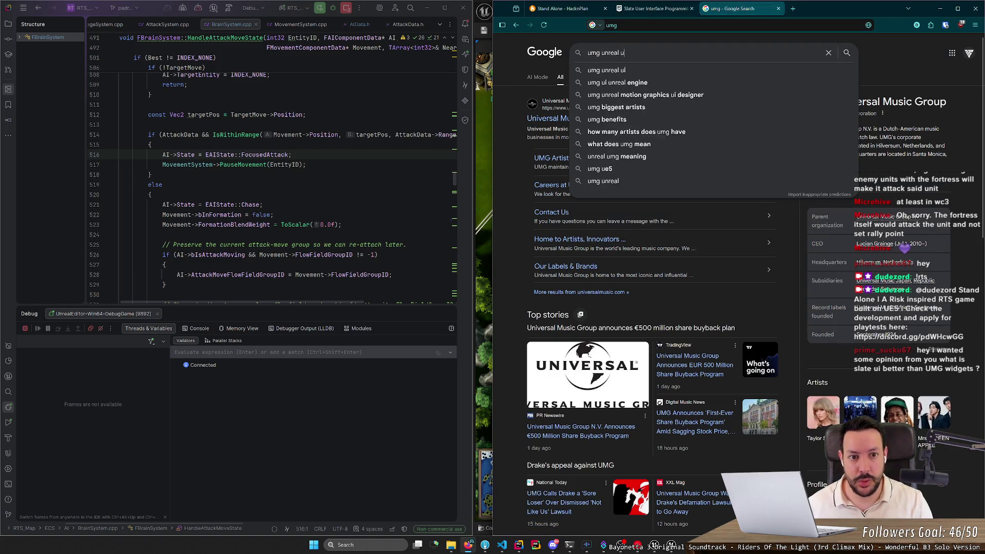
pyautogui.press('Return')
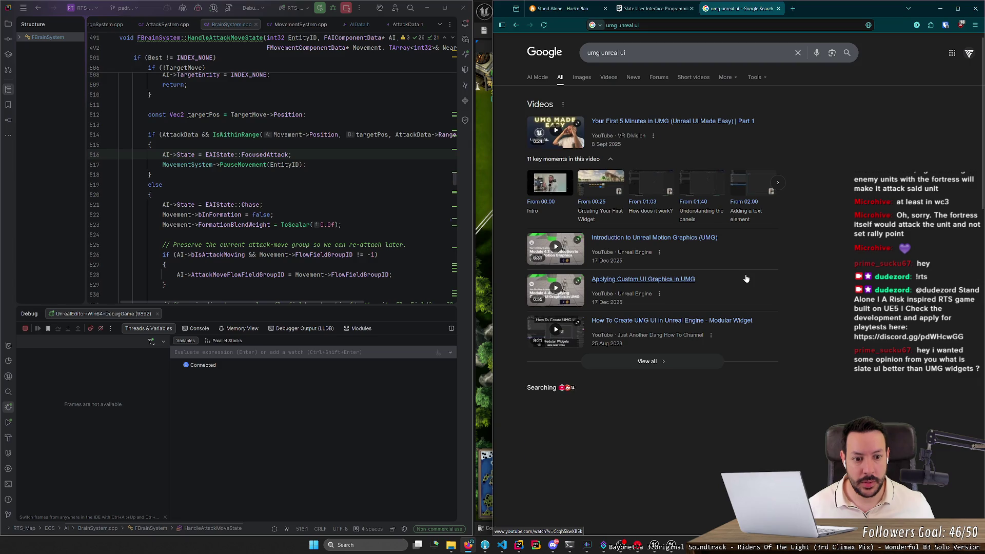
pyautogui.scroll(-3, 746, 278)
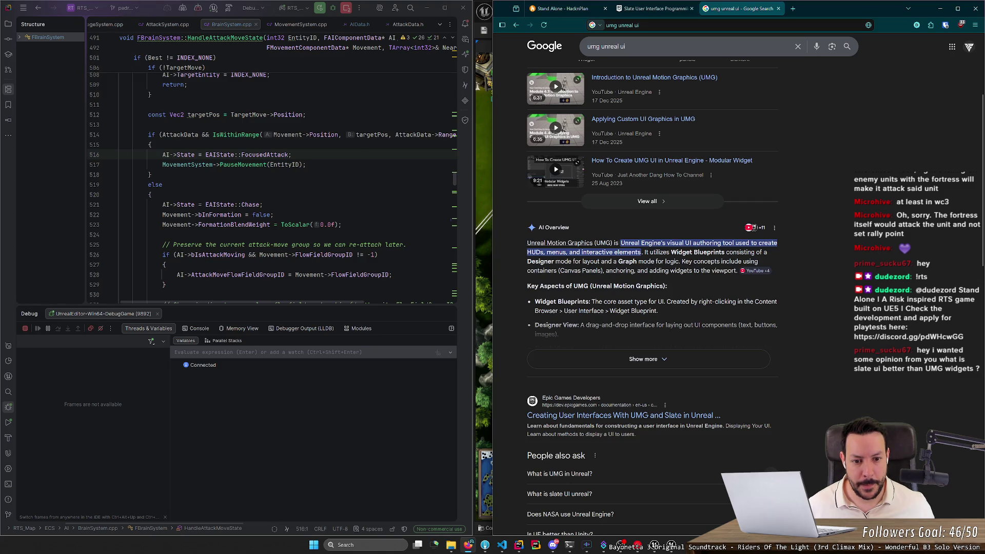
# - Glance back at the Slate docs, then search 'umg vs slate' in the results tab
pyautogui.click(657, 12)
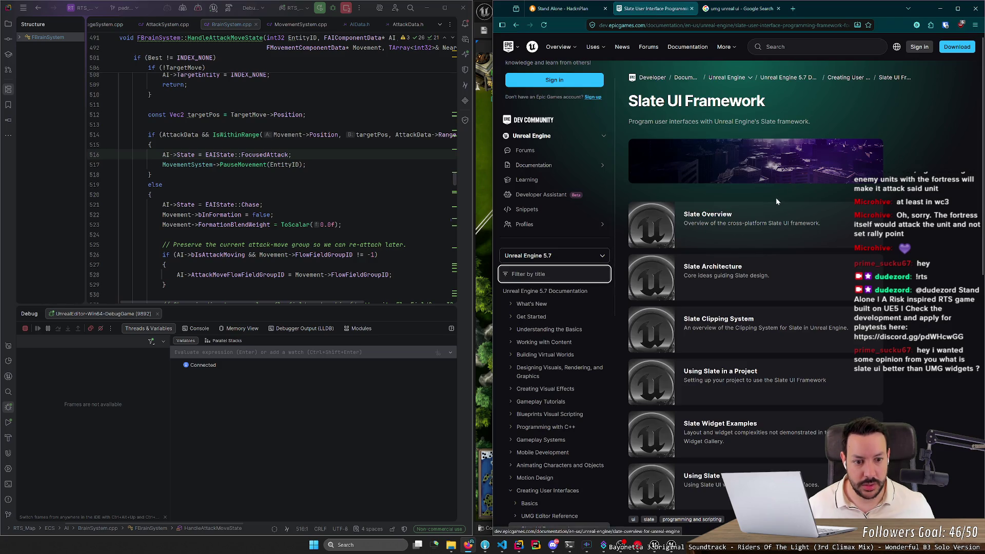
pyautogui.click(740, 10)
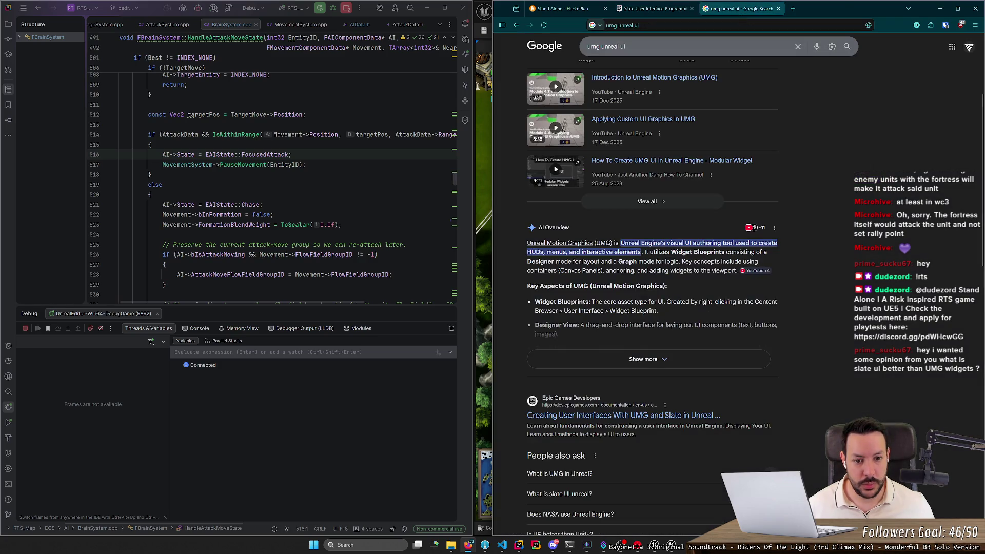
pyautogui.write('umg vs sla')
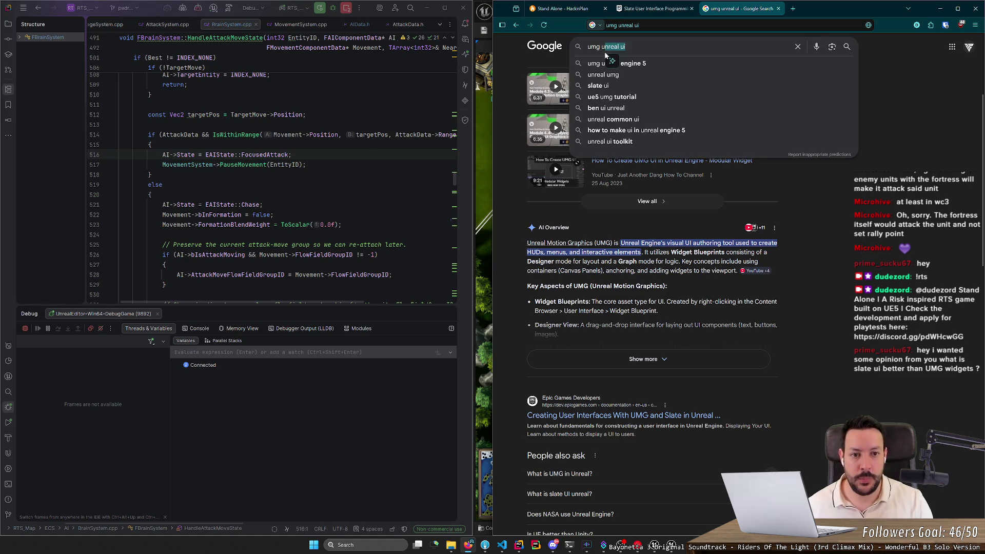
pyautogui.write('te')
pyautogui.press('Return')
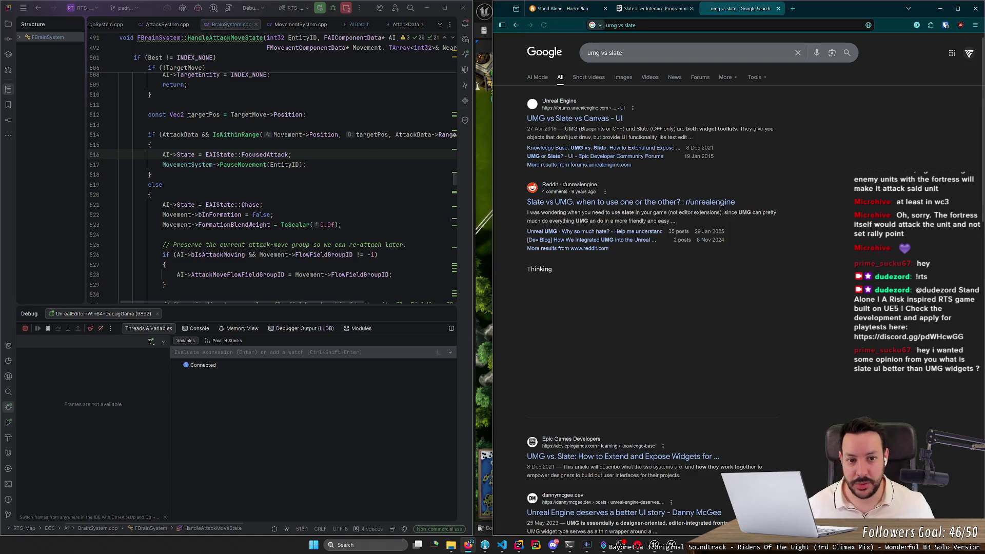
# - Read the Reddit 'Slate vs UMG' thread, highlighting comment passages, then go back to the results
pyautogui.click(550, 202)
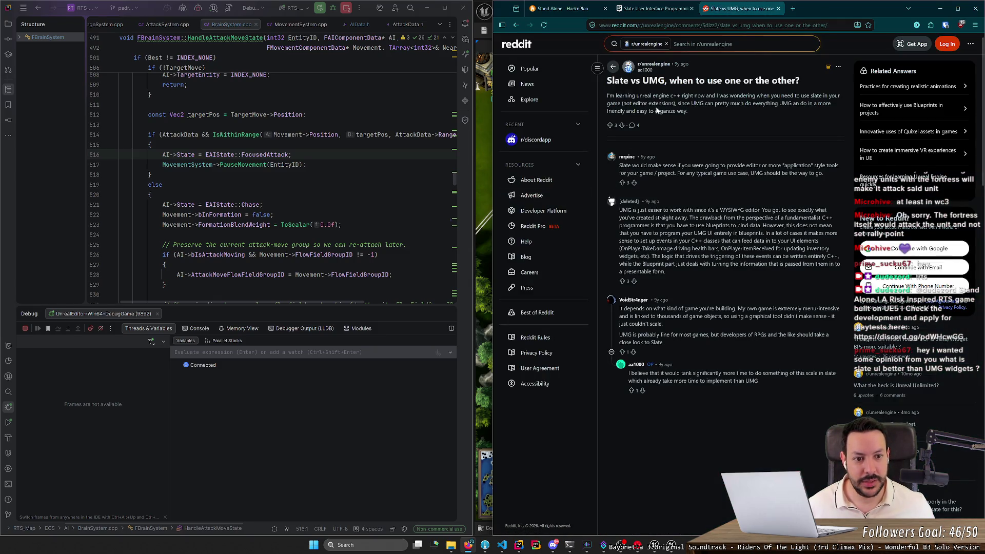
pyautogui.moveTo(617, 169); pyautogui.dragTo(768, 166)
pyautogui.click(767, 165)
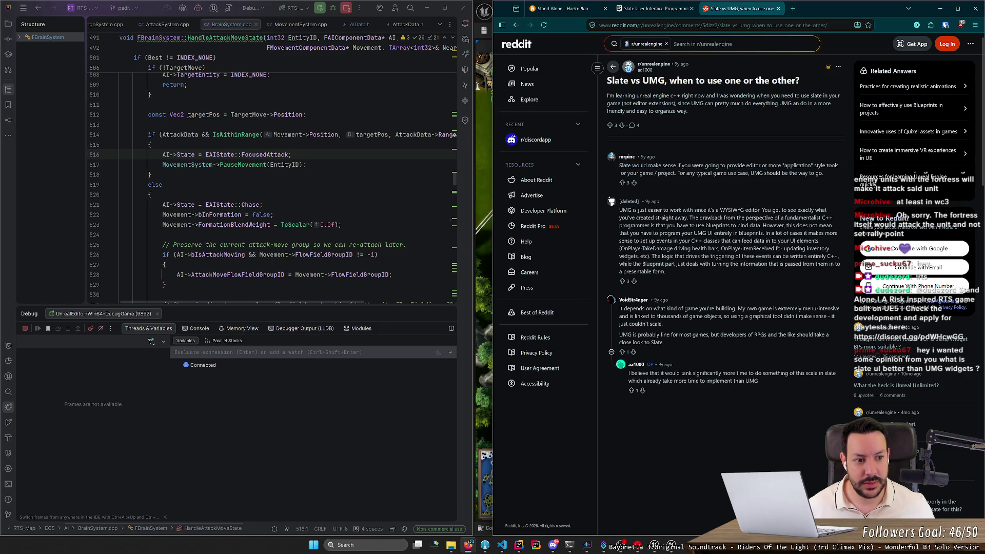
pyautogui.moveTo(620, 169); pyautogui.dragTo(788, 169)
pyautogui.click(788, 169)
pyautogui.doubleClick(624, 166)
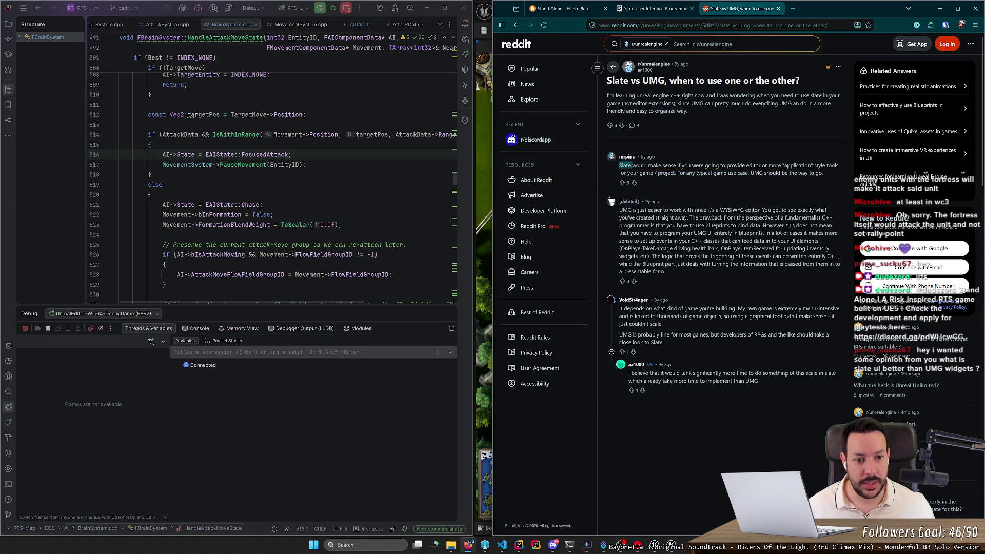
pyautogui.moveTo(665, 166)
pyautogui.mouseDown()
pyautogui.moveTo(811, 166)
pyautogui.moveTo(677, 173)
pyautogui.moveTo(784, 174)
pyautogui.mouseUp()
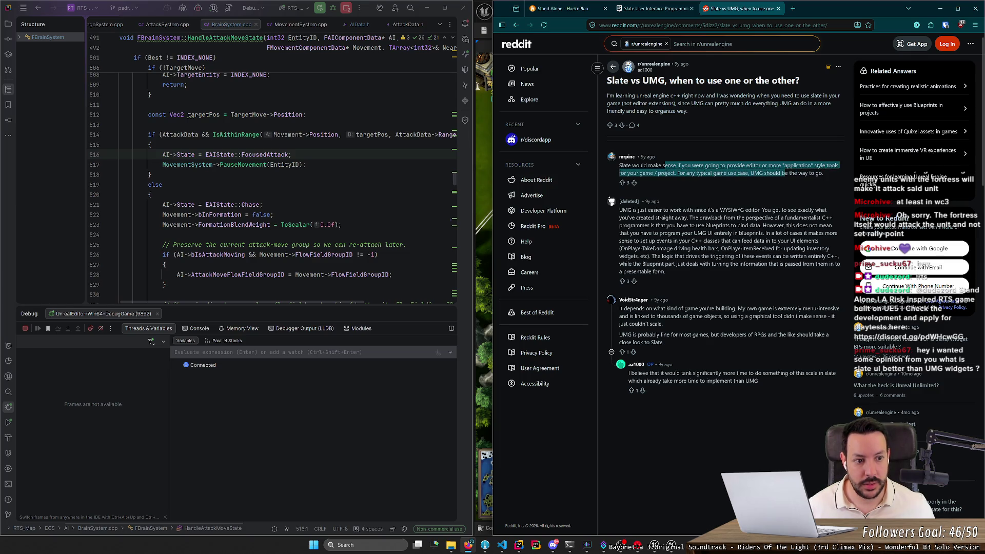
pyautogui.click(707, 197)
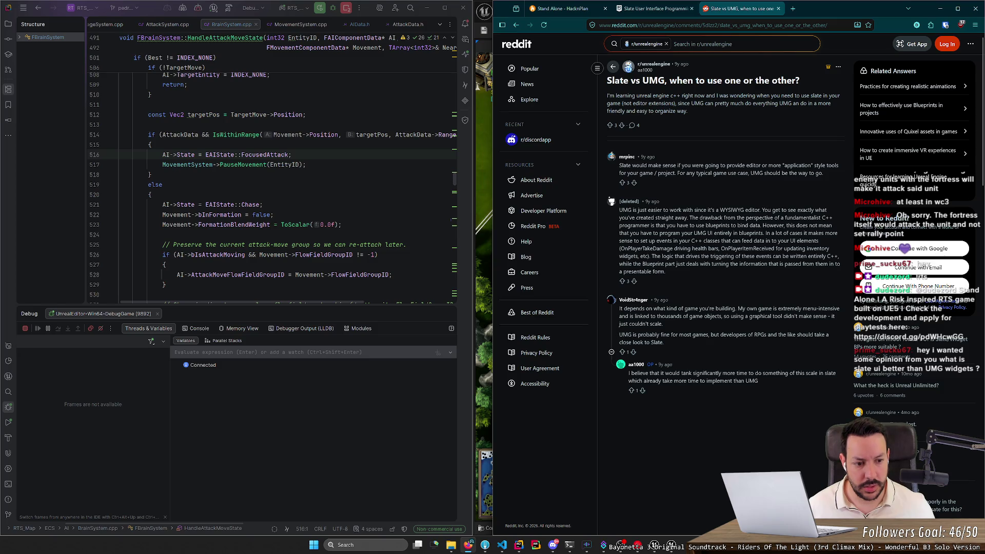
pyautogui.hotkey('alt', 'Left')
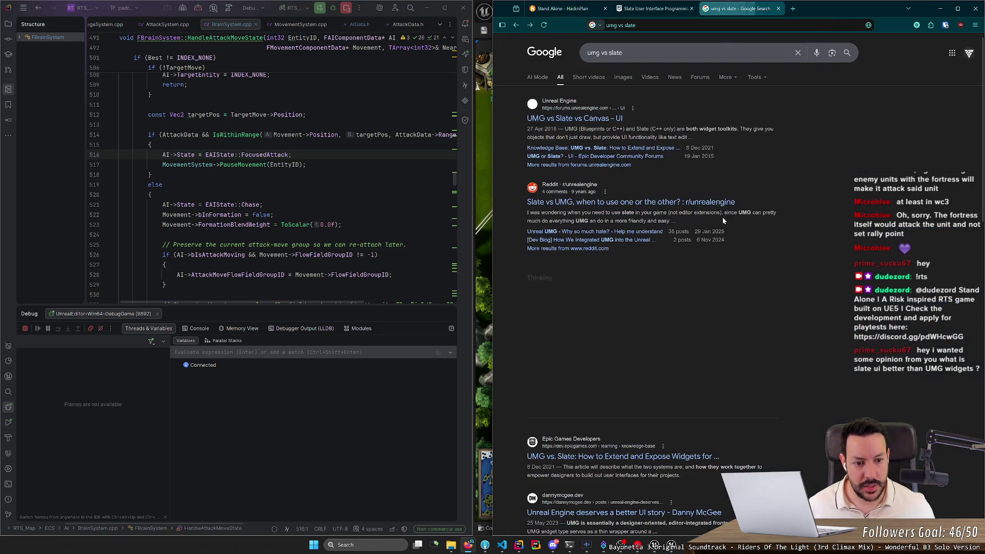
# - Read the AI Overview on Slate, close the umg vs slate tab, and restore Chrome to reveal Unreal
pyautogui.scroll(-3, 689, 226)
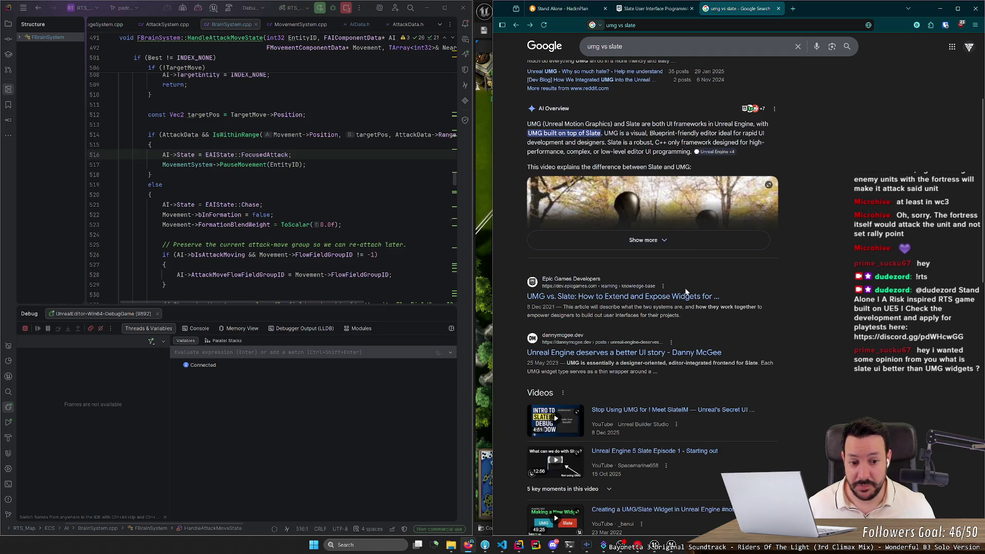
pyautogui.scroll(2, 685, 293)
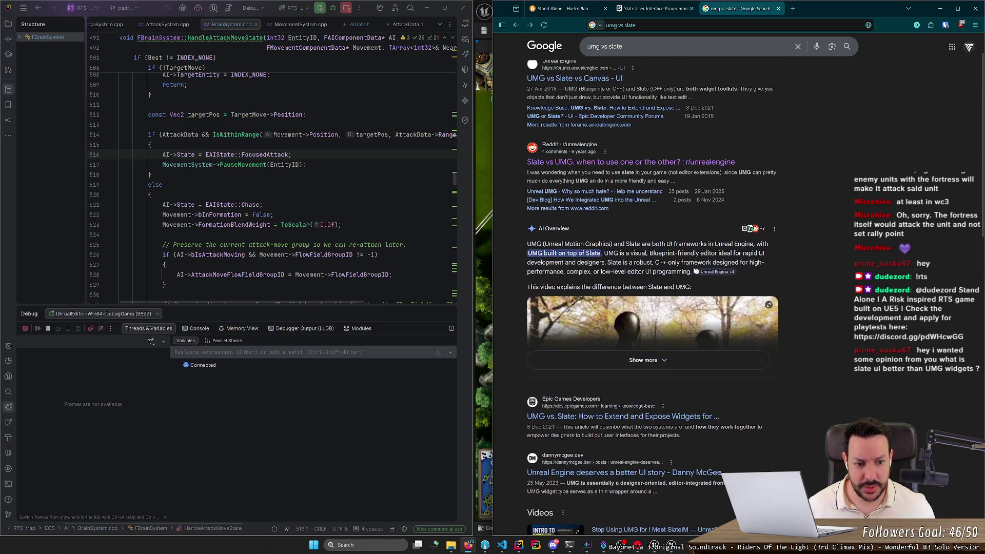
pyautogui.moveTo(604, 253)
pyautogui.mouseDown()
pyautogui.moveTo(726, 253)
pyautogui.moveTo(611, 262)
pyautogui.moveTo(709, 262)
pyautogui.mouseUp()
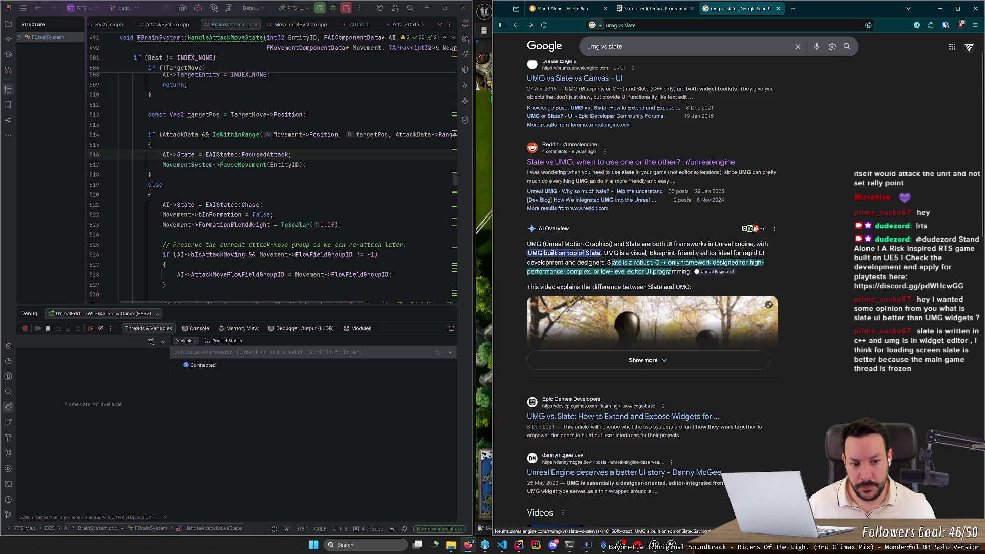
pyautogui.scroll(-4, 676, 272)
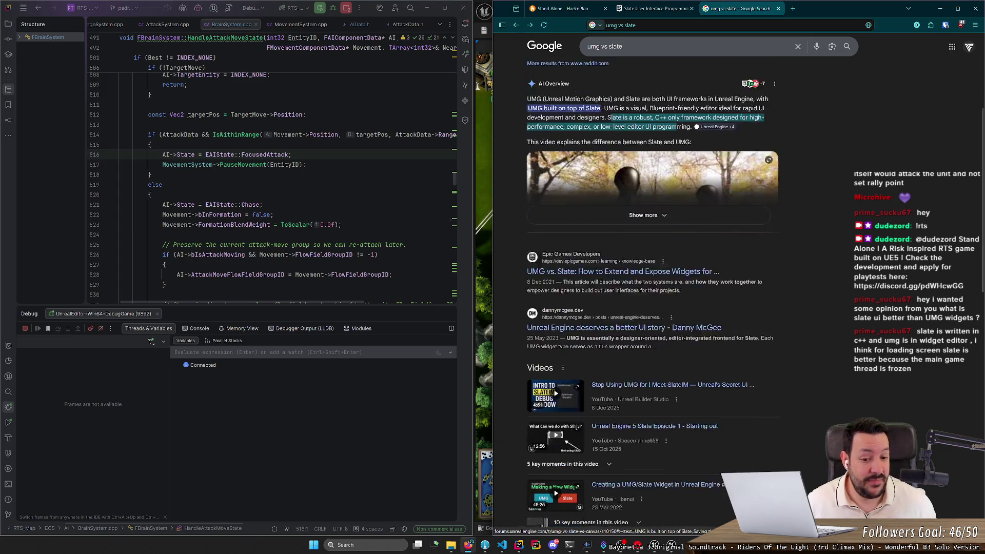
pyautogui.scroll(3, 676, 272)
pyautogui.middleClick(745, 10)
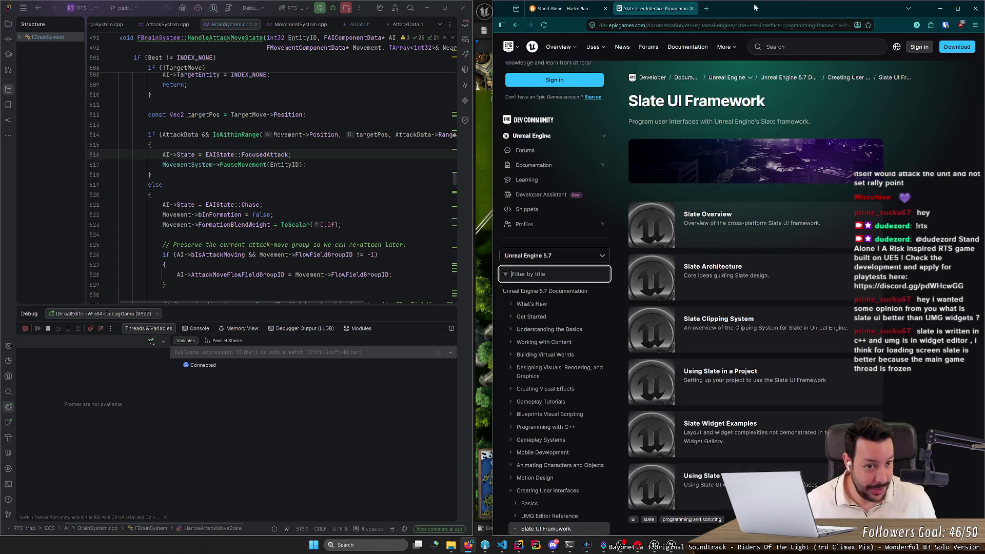
pyautogui.doubleClick(929, 19)
pyautogui.click(927, 24)
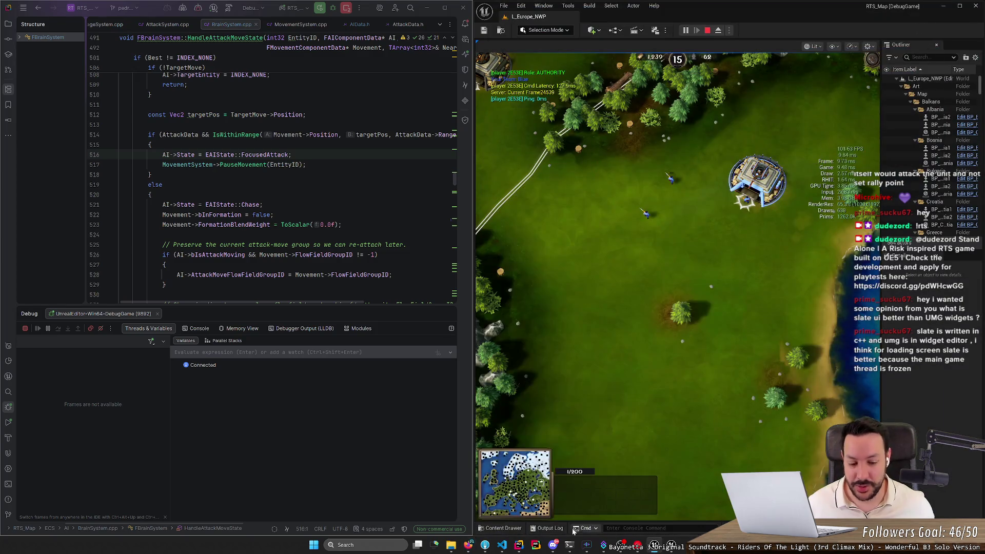
# - Search the Content Drawer for 'gameplay' and open AW_GameplayWidget in the widget editor
pyautogui.hotkey('ctrl', 'space')
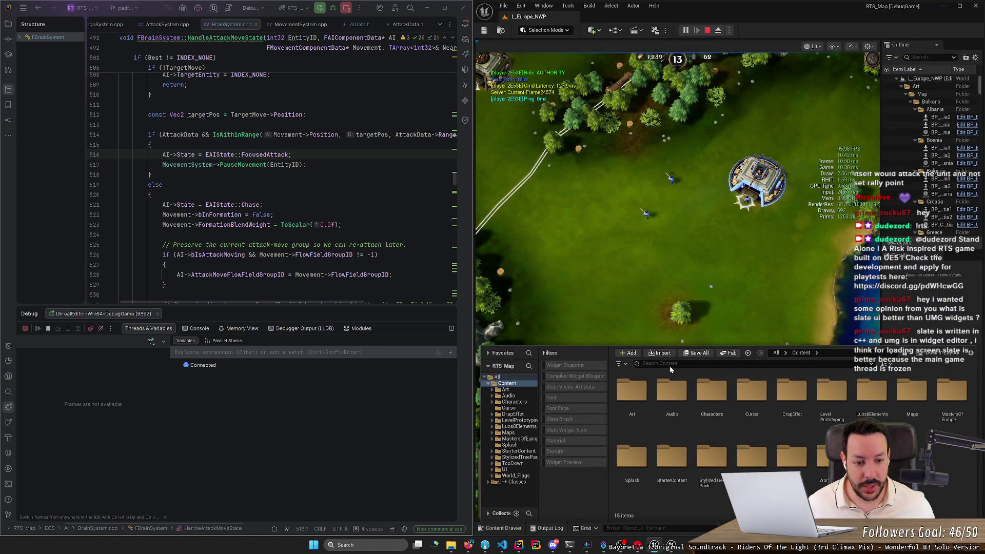
pyautogui.click(670, 365)
pyautogui.write('a')
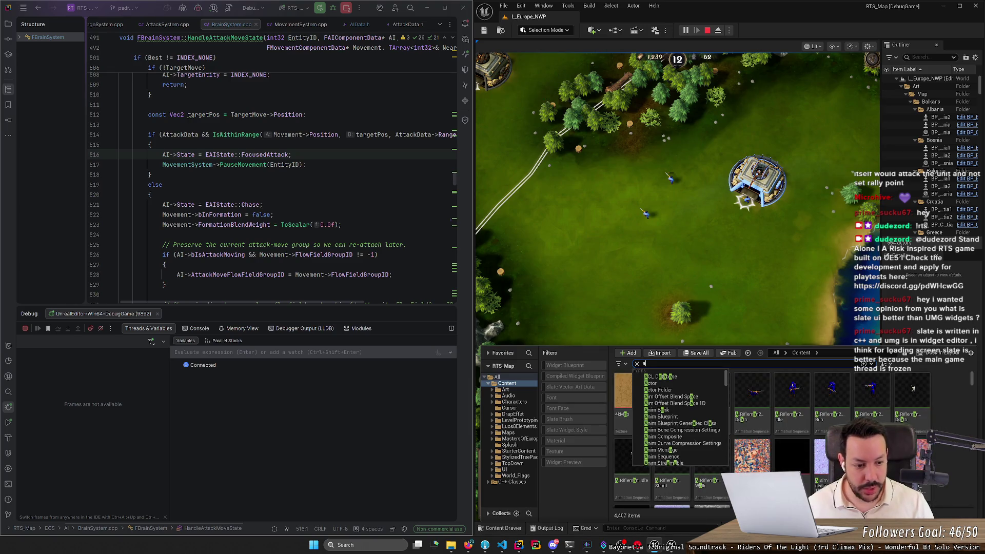
pyautogui.press('BackSpace')
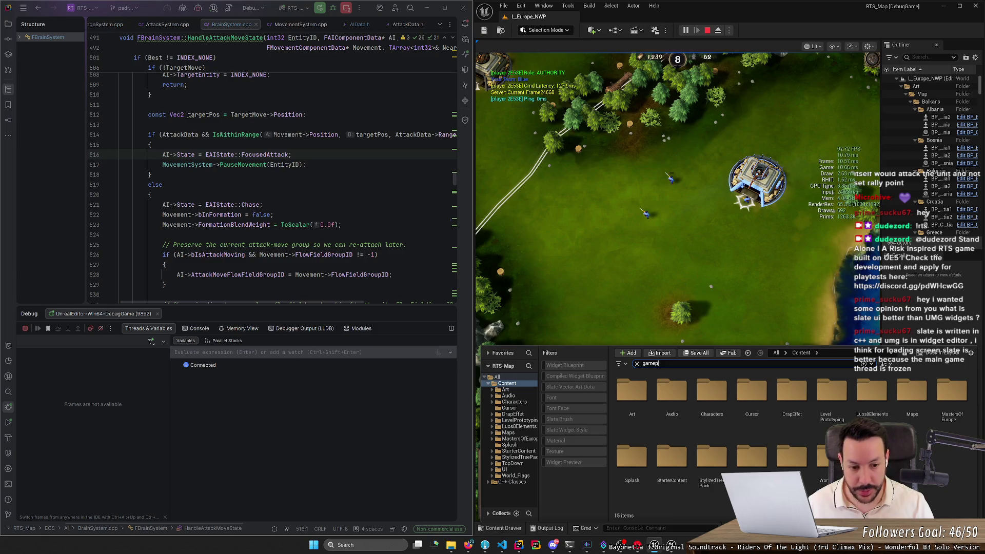
pyautogui.write('gameplay')
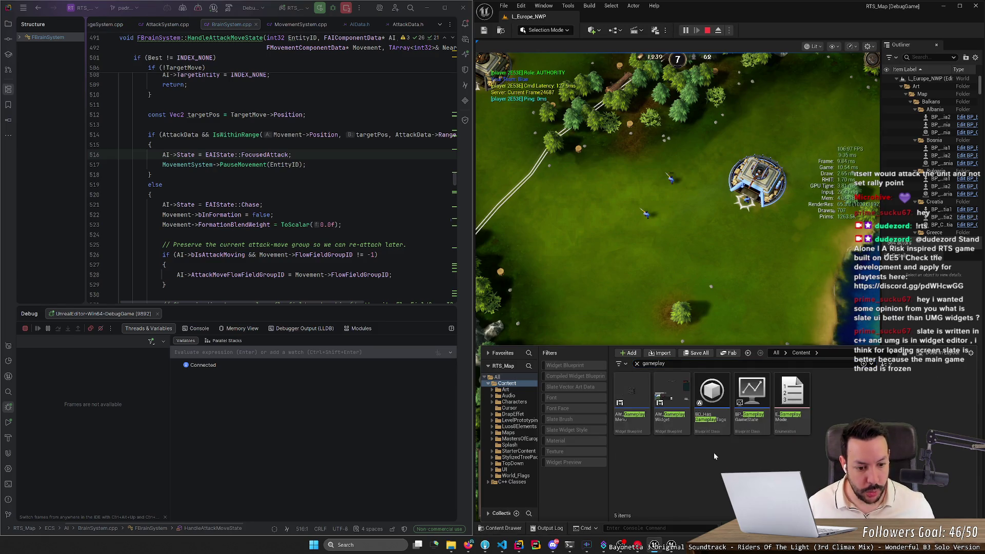
pyautogui.click(680, 428)
pyautogui.doubleClick(680, 428)
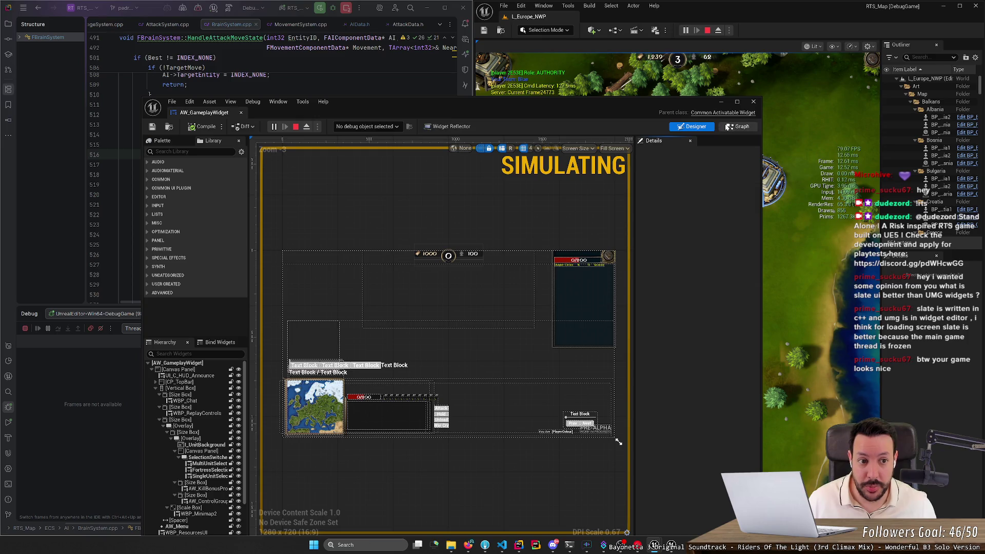
# - Maximize the widget editor and preview the SingleUnit, Fortress and MultiUnit selection panels
pyautogui.doubleClick(517, 118)
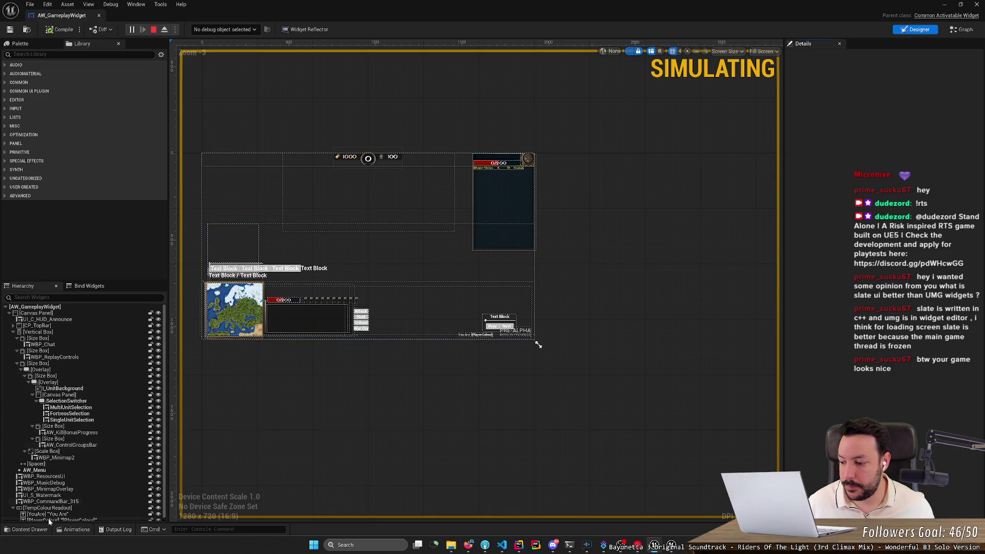
pyautogui.click(72, 419)
pyautogui.click(69, 414)
pyautogui.click(70, 410)
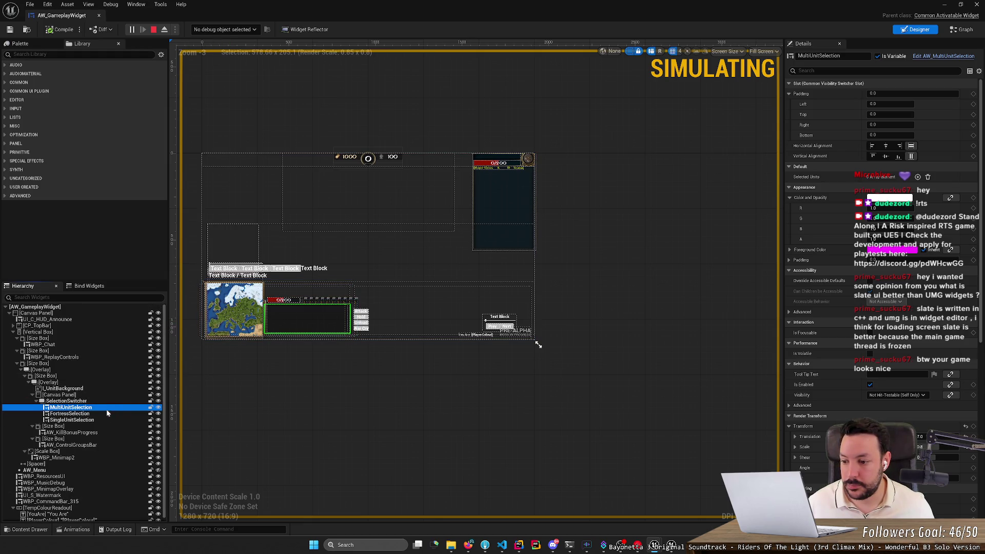
pyautogui.click(77, 420)
pyautogui.scroll(5, 186, 376)
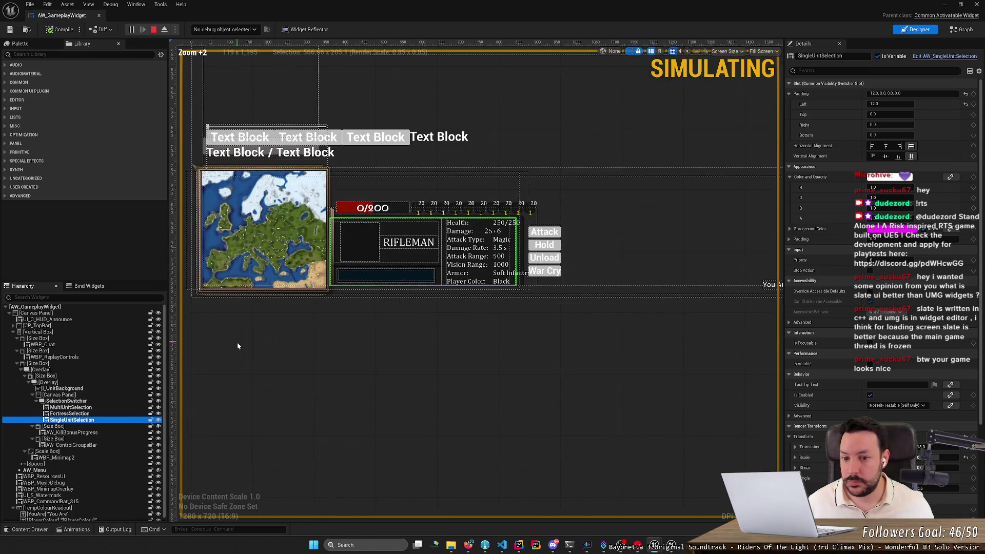
pyautogui.scroll(-3, 241, 359)
# - Compare the selection panels, select UI_S_Watermark, then open AW_FortressSelection from Details
pyautogui.click(93, 413)
pyautogui.click(96, 409)
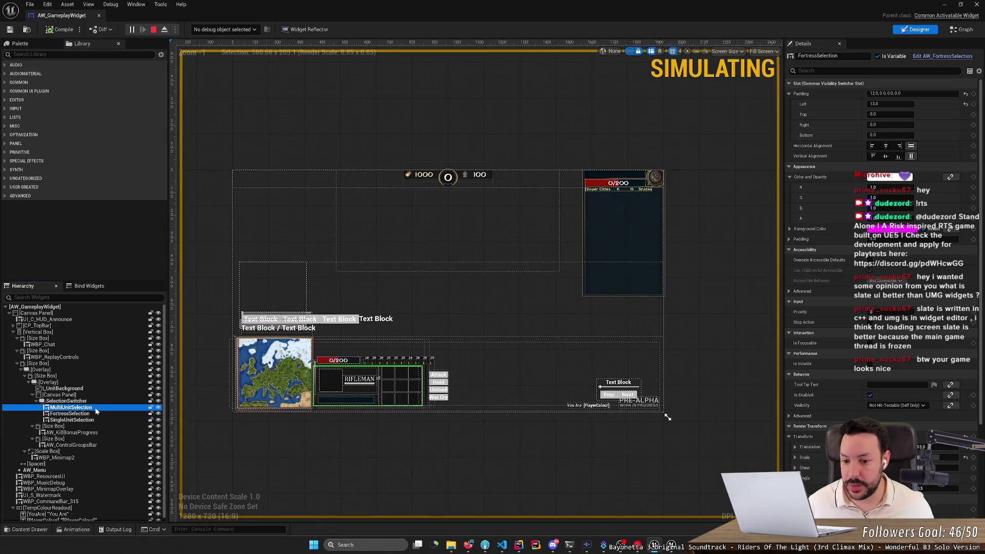
pyautogui.click(162, 419)
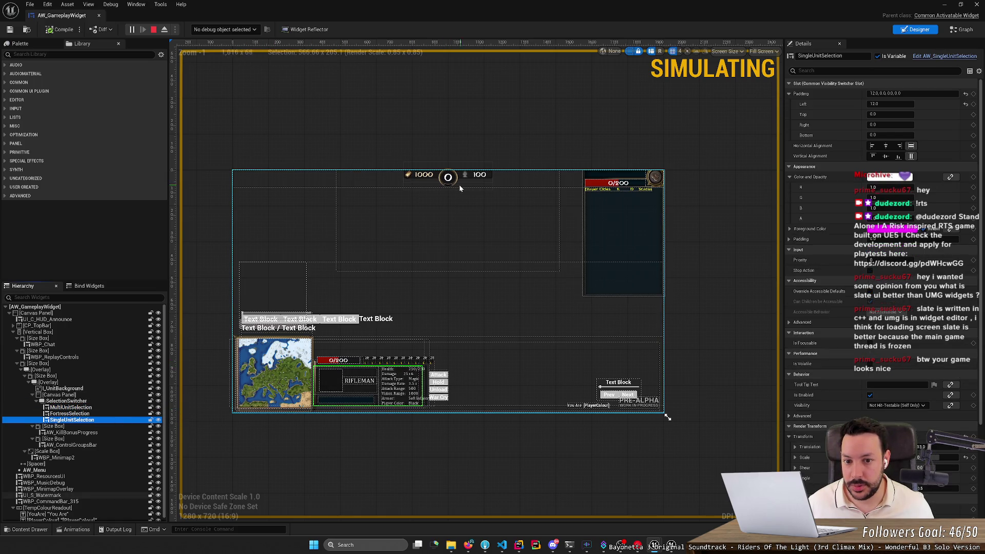
pyautogui.click(424, 177)
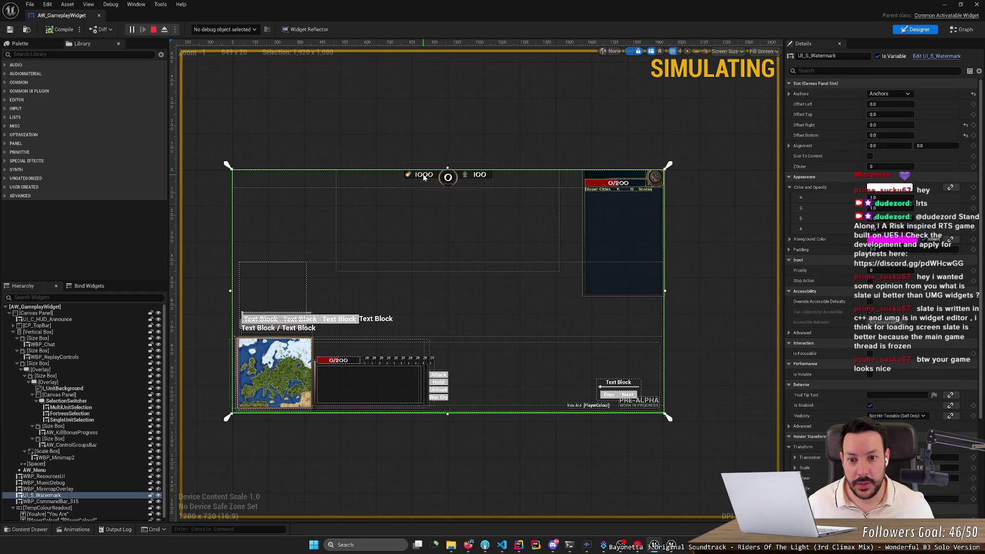
pyautogui.click(99, 413)
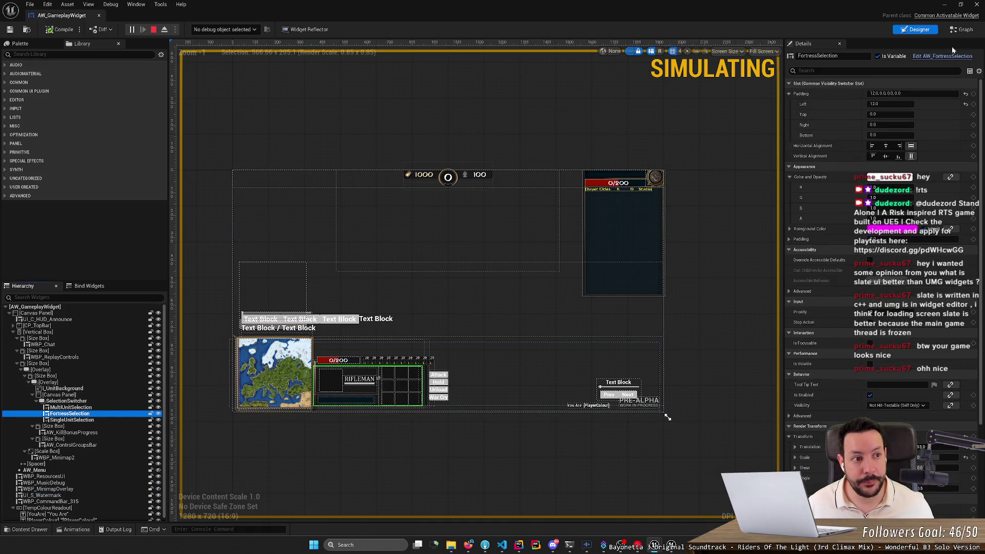
pyautogui.click(103, 420)
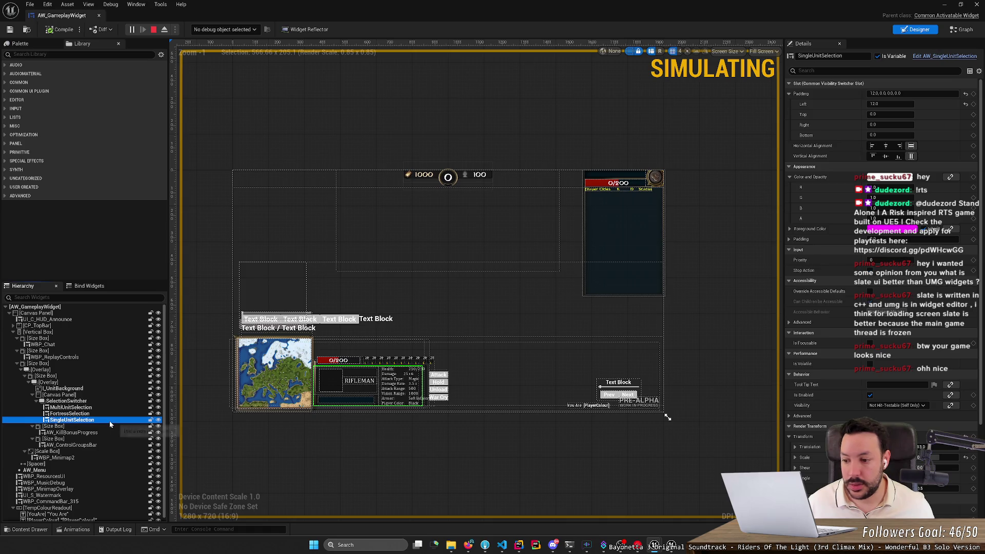
pyautogui.click(110, 414)
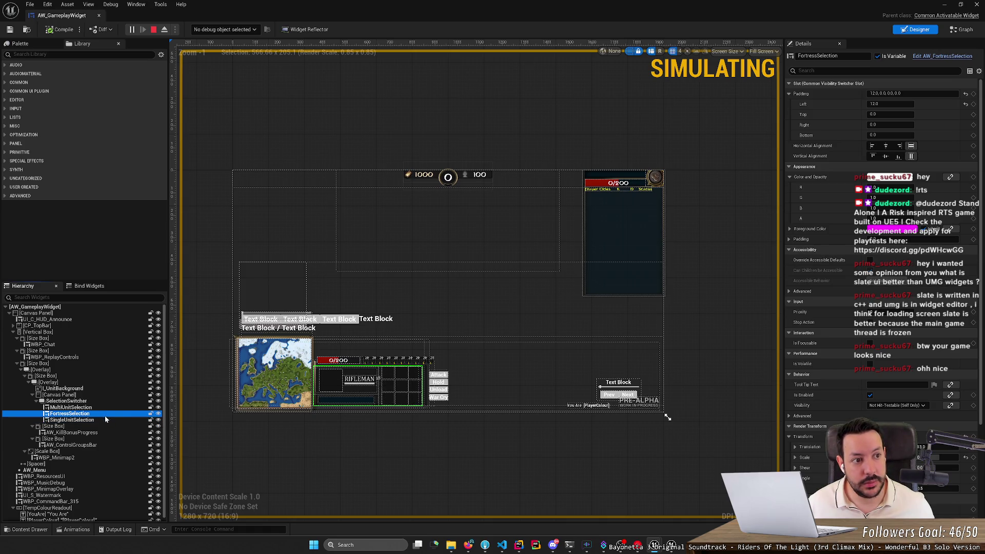
pyautogui.click(934, 56)
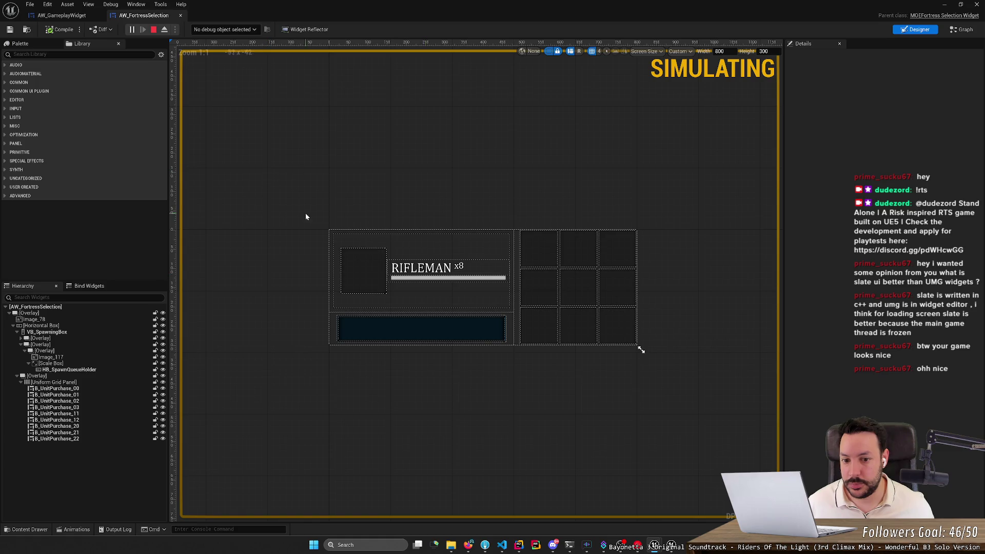
pyautogui.click(64, 15)
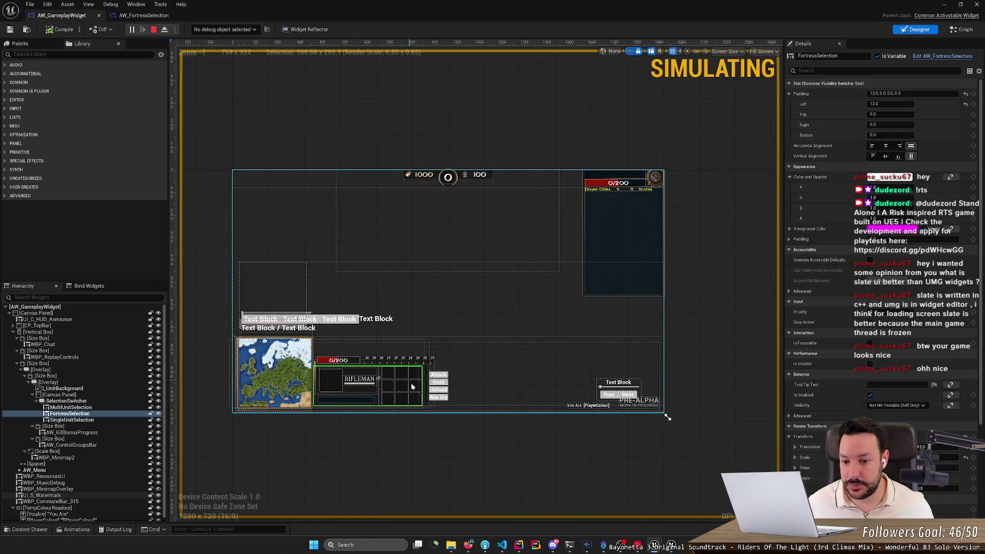
pyautogui.doubleClick(70, 414)
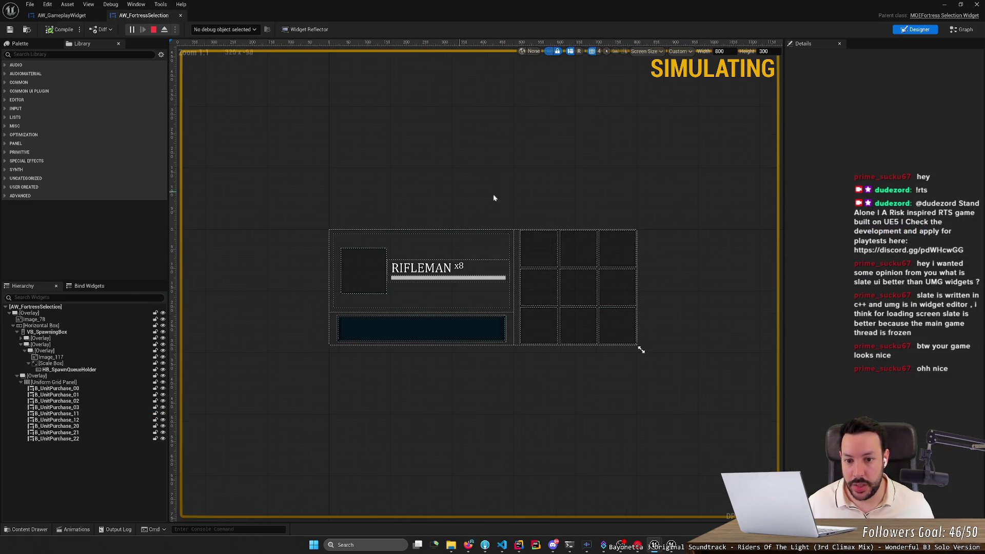
pyautogui.click(934, 21)
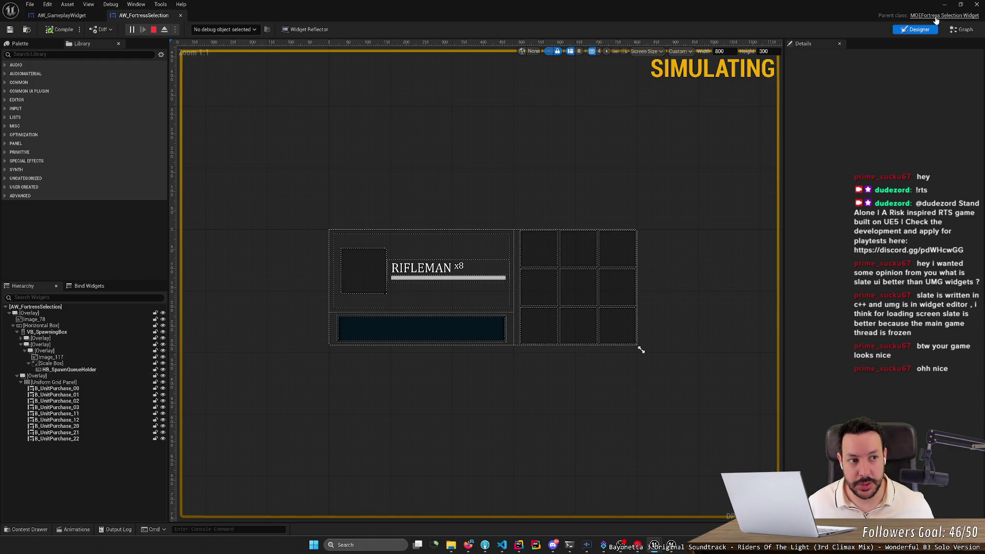
pyautogui.scroll(-15, 288, 179)
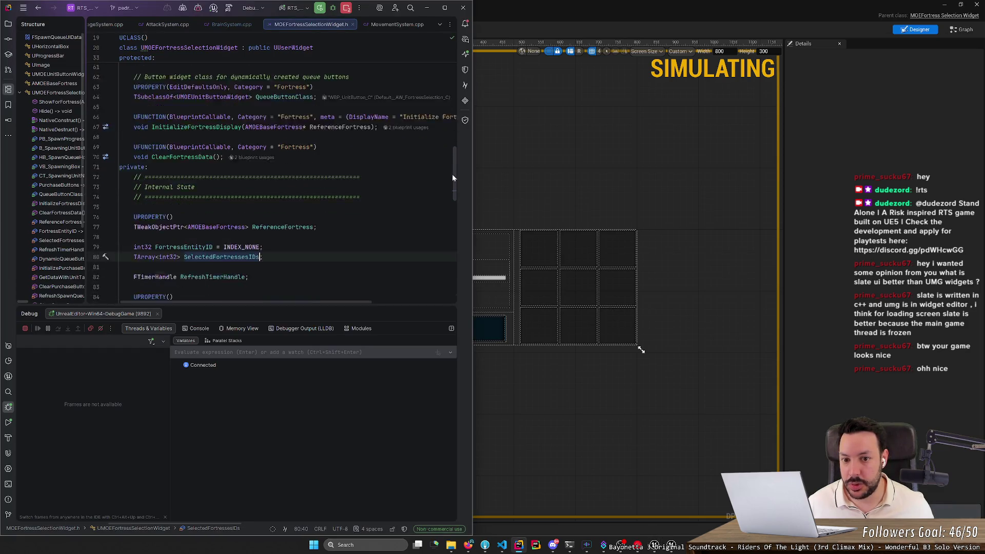
pyautogui.moveTo(455, 271); pyautogui.dragTo(456, 138)
pyautogui.click(483, 148)
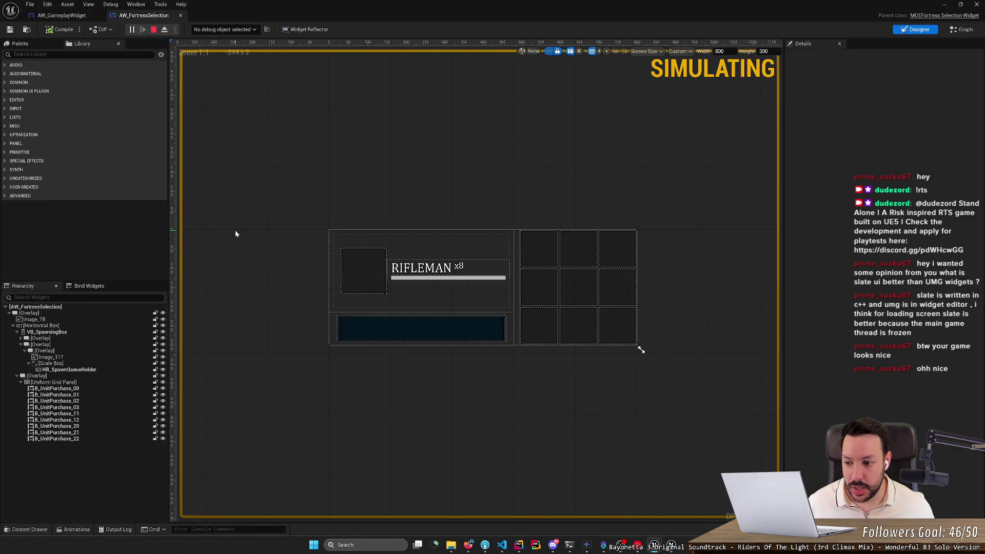
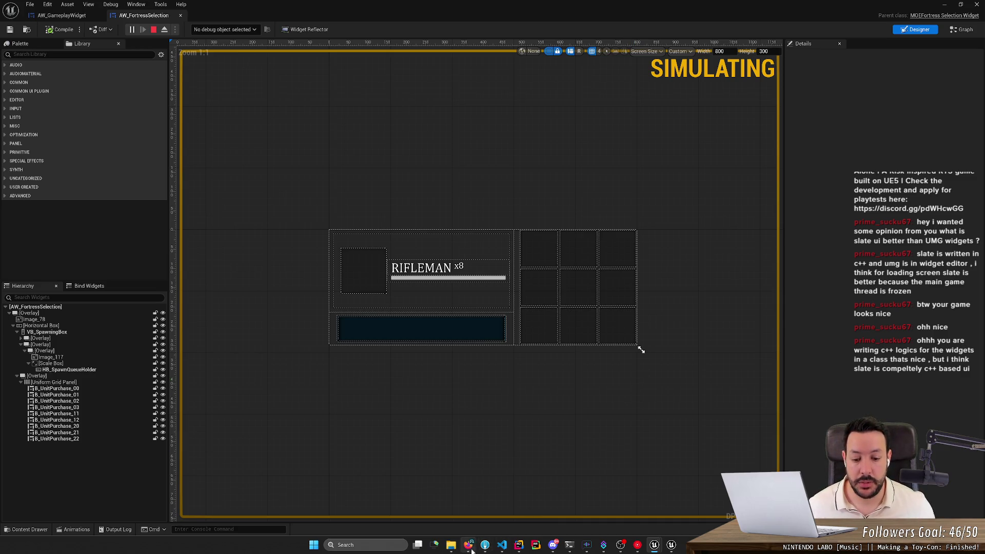
# - Open the Slate Overview article from the Slate UI Framework docs in a full-screen browser
pyautogui.click(468, 545)
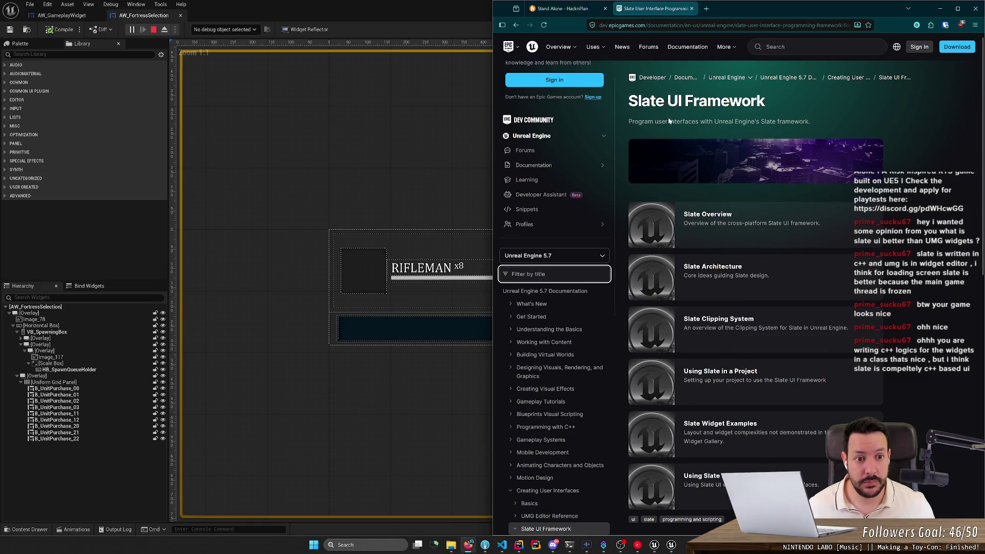
pyautogui.click(708, 218)
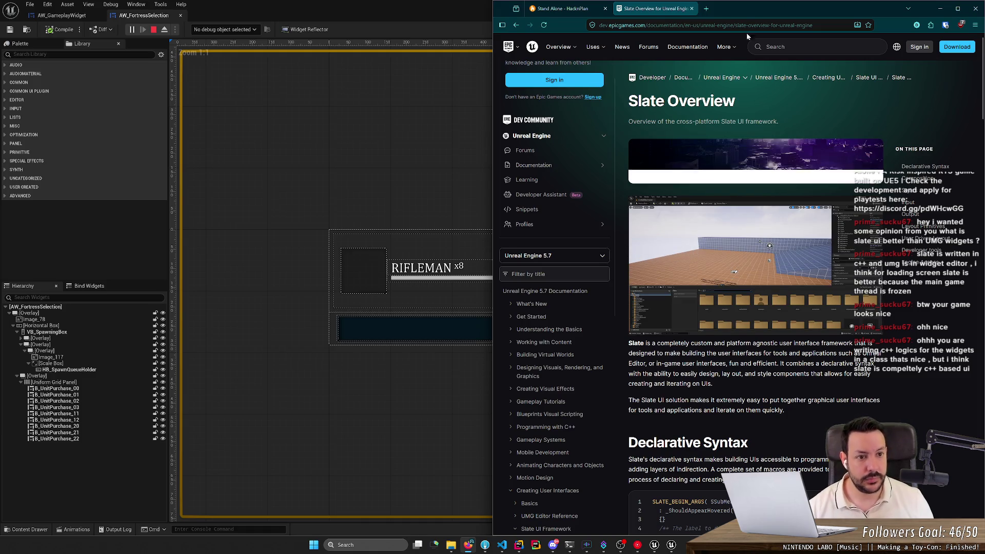
pyautogui.press('super+Down')
pyautogui.moveTo(429, 16); pyautogui.dragTo(402, 79)
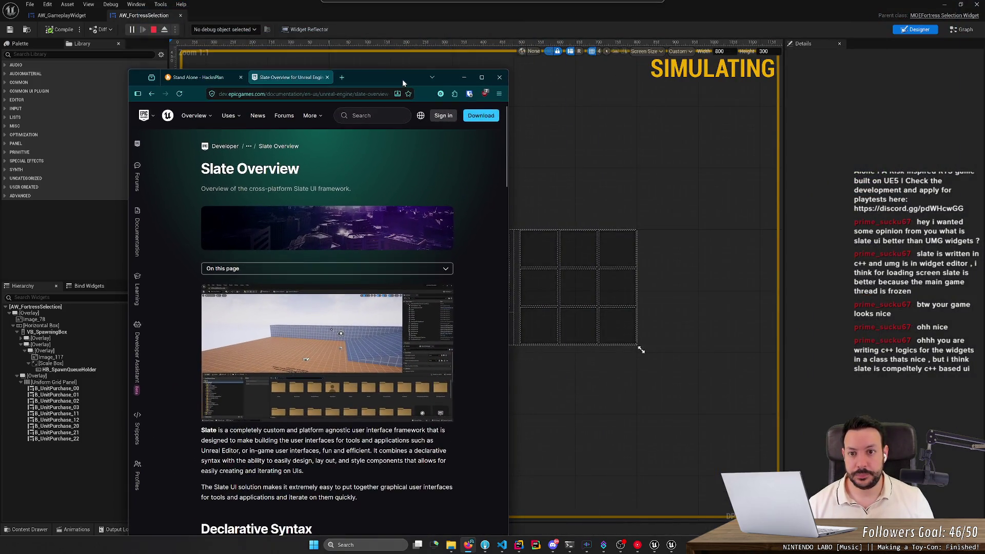
pyautogui.doubleClick(402, 79)
pyautogui.scroll(-2, 276, 344)
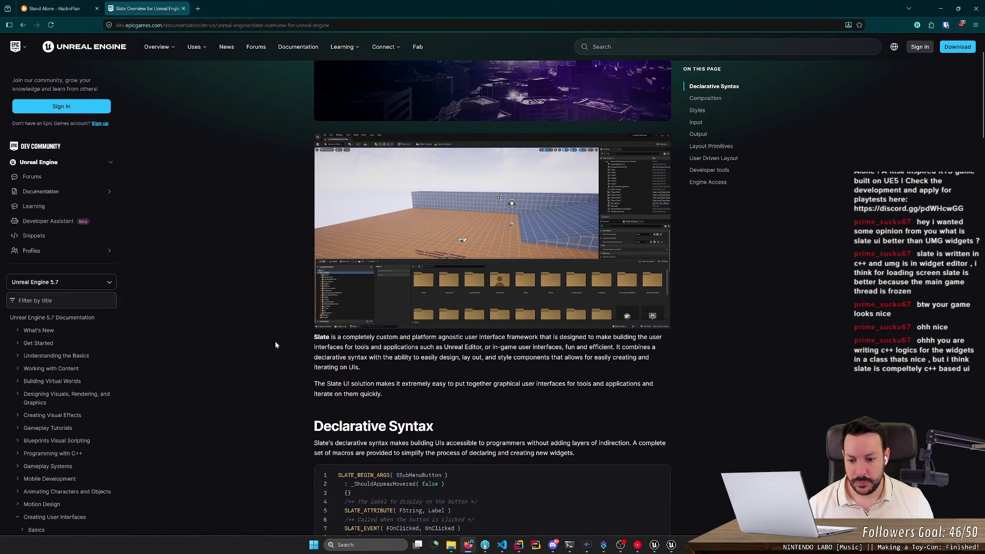
pyautogui.scroll(-5, 275, 345)
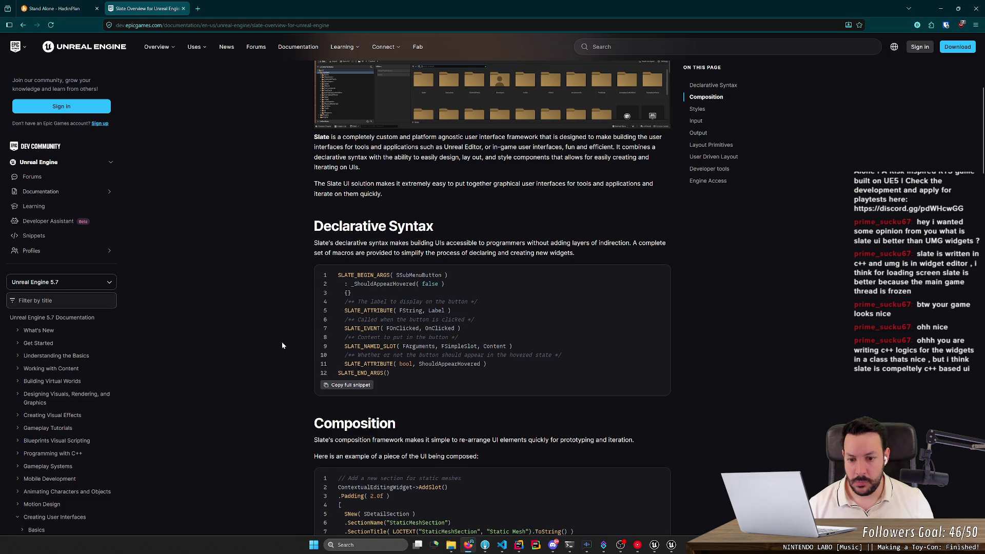
# - Select and review the Declarative Syntax example code in the Slate docs
pyautogui.moveTo(337, 283)
pyautogui.mouseDown()
pyautogui.moveTo(461, 328)
pyautogui.moveTo(472, 387)
pyautogui.mouseUp()
pyautogui.click(482, 399)
pyautogui.scroll(-5, 483, 403)
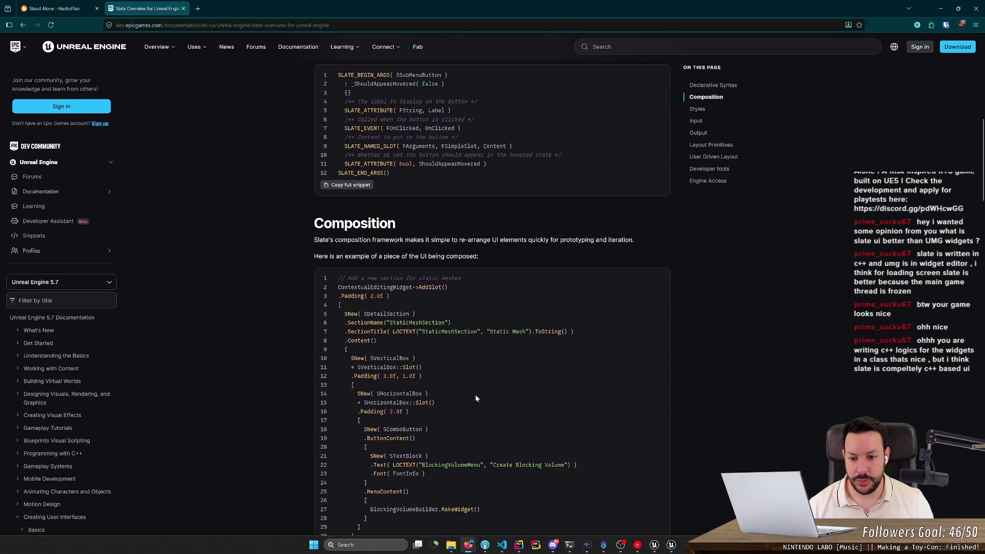
pyautogui.scroll(-2, 371, 350)
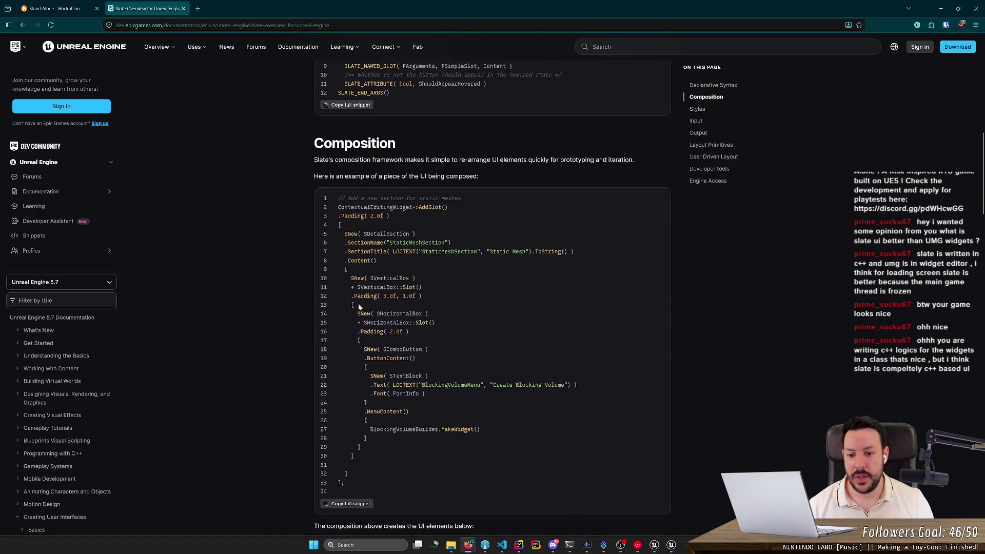
pyautogui.moveTo(345, 243)
pyautogui.mouseDown()
pyautogui.moveTo(425, 287)
pyautogui.moveTo(448, 342)
pyautogui.moveTo(436, 466)
pyautogui.moveTo(334, 236)
pyautogui.moveTo(393, 336)
pyautogui.moveTo(413, 408)
pyautogui.mouseUp()
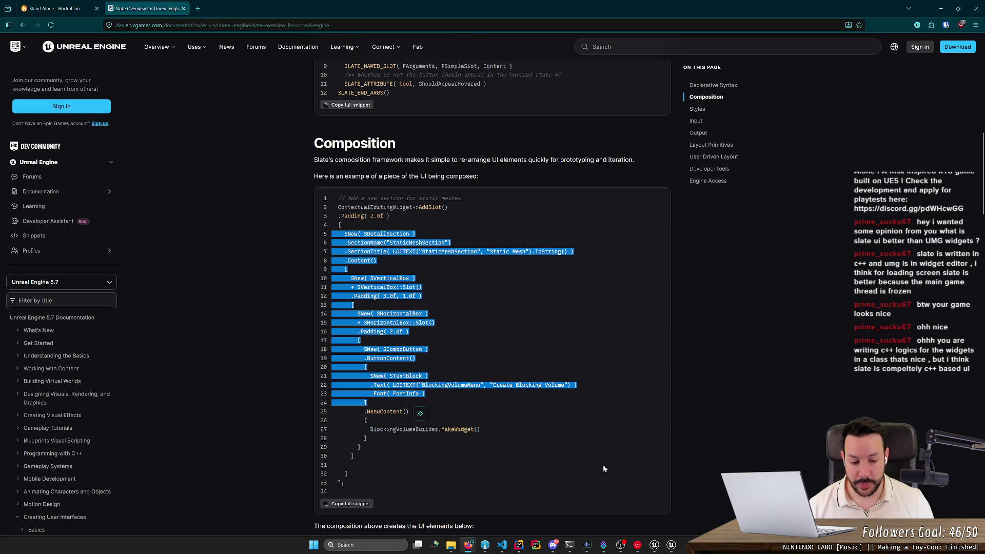
# - Return to the fortress selection widget editor, showing and then hiding the Live Coding window
pyautogui.moveTo(654, 545)
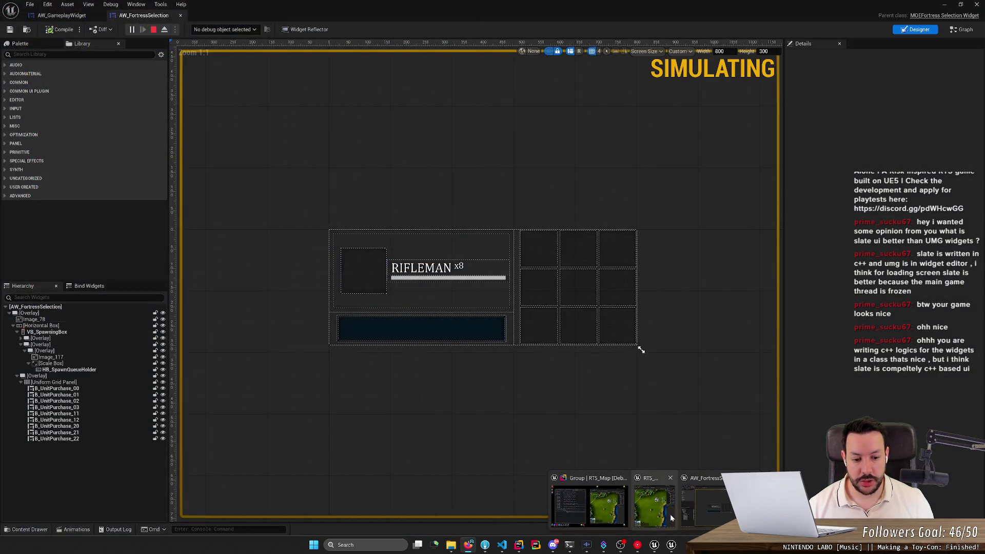
pyautogui.click(669, 514)
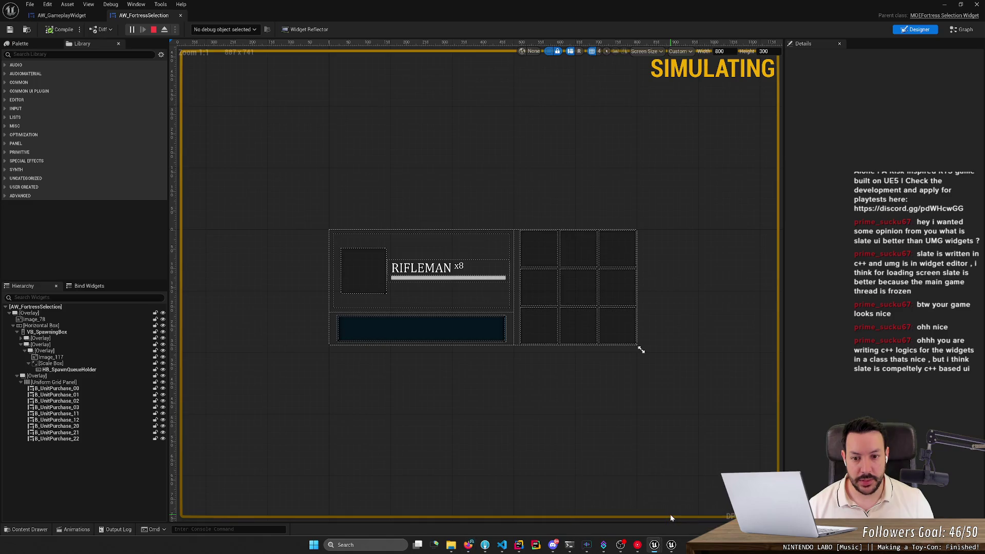
pyautogui.moveTo(672, 544)
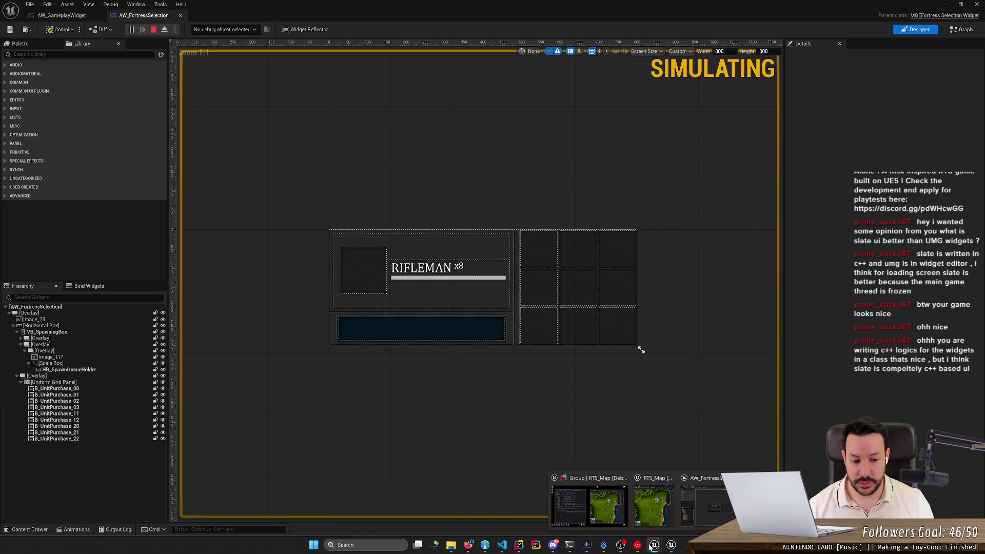
pyautogui.click(671, 544)
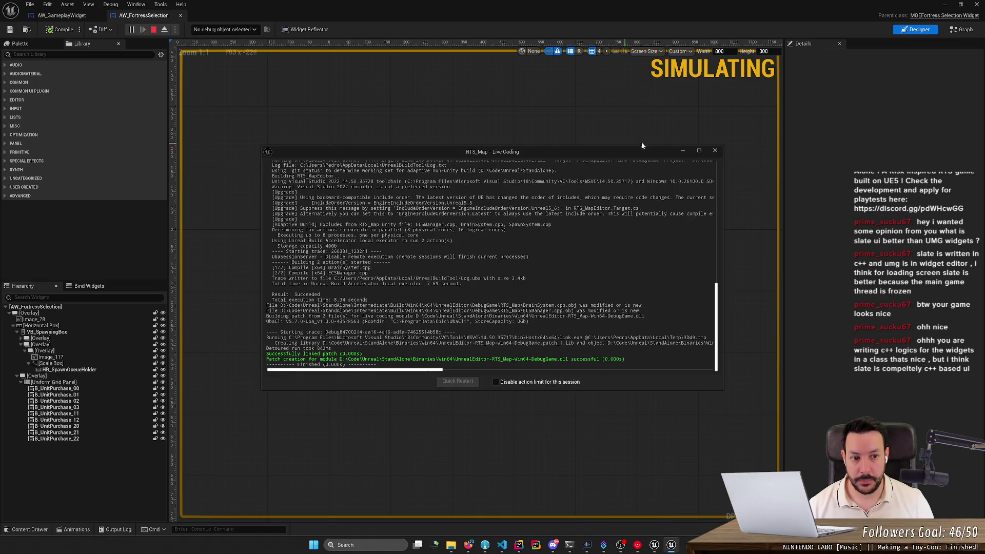
pyautogui.click(682, 151)
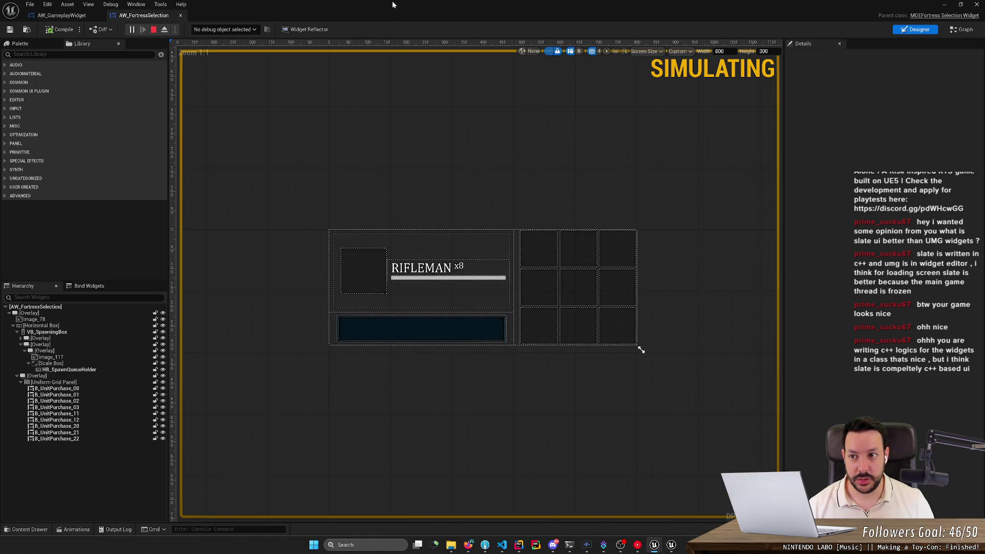
# - Shrink and re-maximize the widget editor to check the windows behind it
pyautogui.moveTo(331, 5)
pyautogui.mouseDown()
pyautogui.moveTo(532, 127)
pyautogui.moveTo(296, 90)
pyautogui.mouseUp()
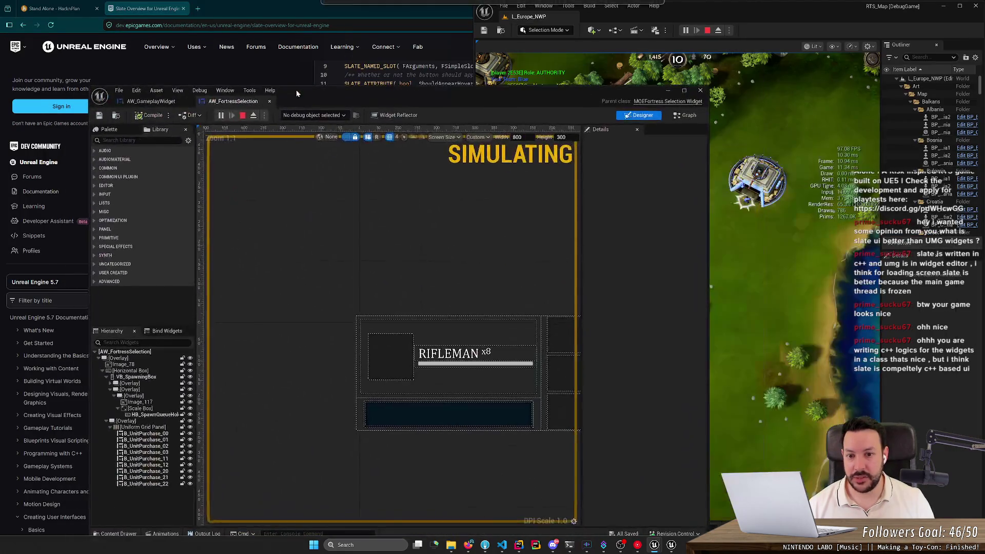
pyautogui.doubleClick(325, 87)
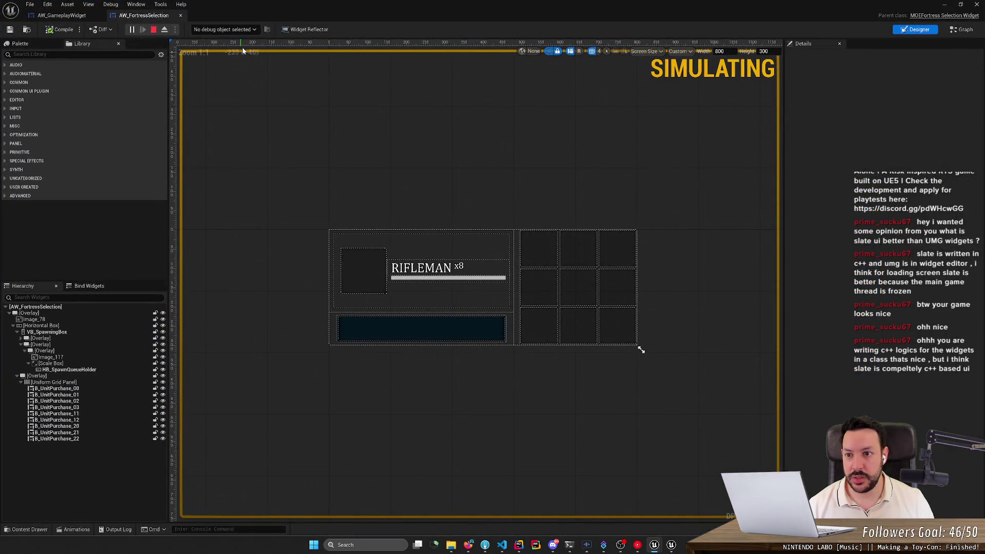
pyautogui.moveTo(243, 6)
pyautogui.mouseDown()
pyautogui.moveTo(255, 125)
pyautogui.moveTo(361, 63)
pyautogui.mouseUp()
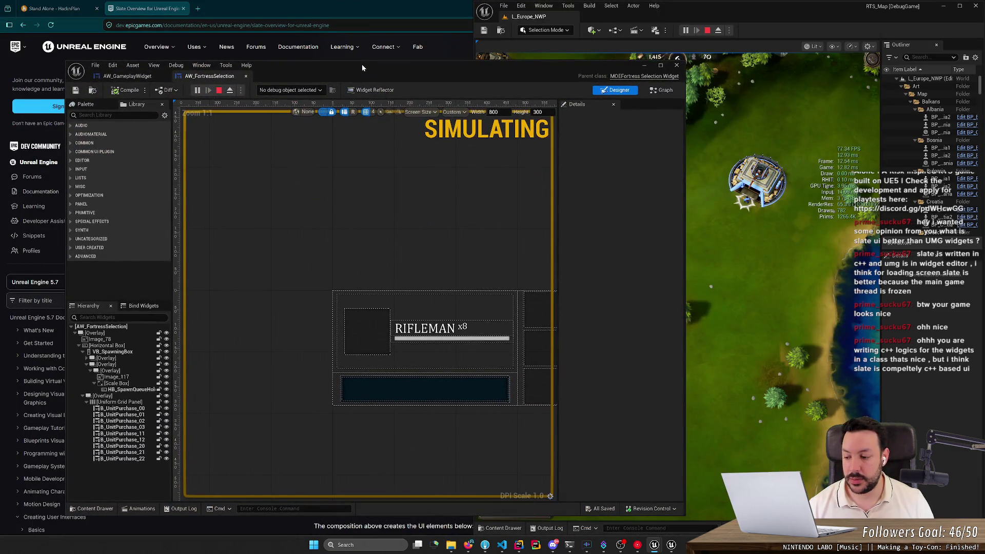
pyautogui.doubleClick(362, 67)
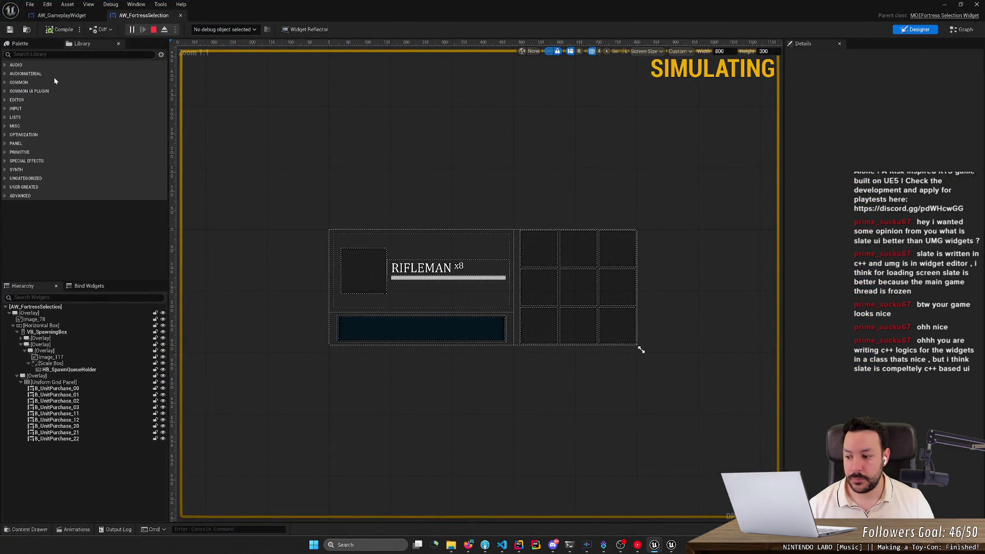
# - Switch to AW_GameplayWidget, then minimize the widget editor and maximize the RTS_Map game window
pyautogui.click(69, 17)
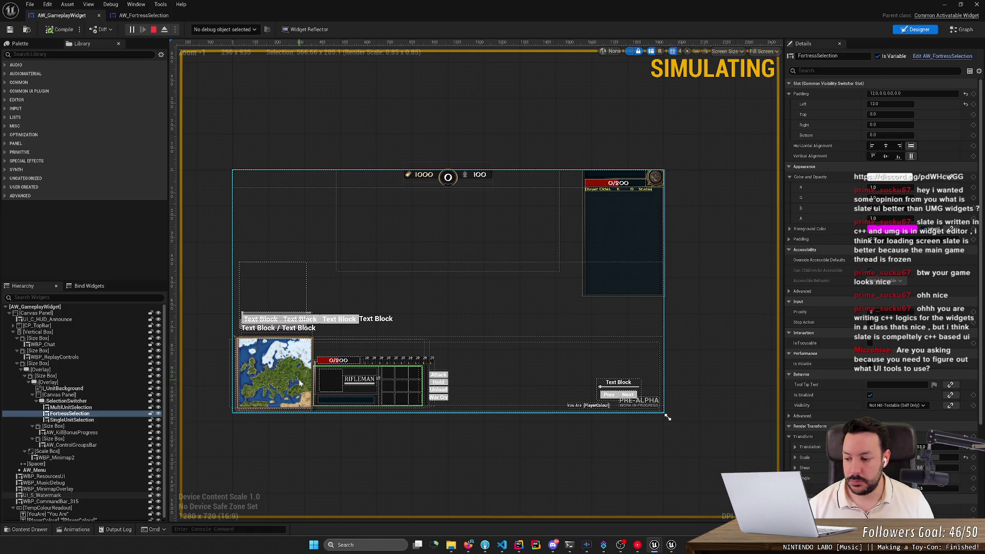
pyautogui.click(959, 5)
pyautogui.click(948, 7)
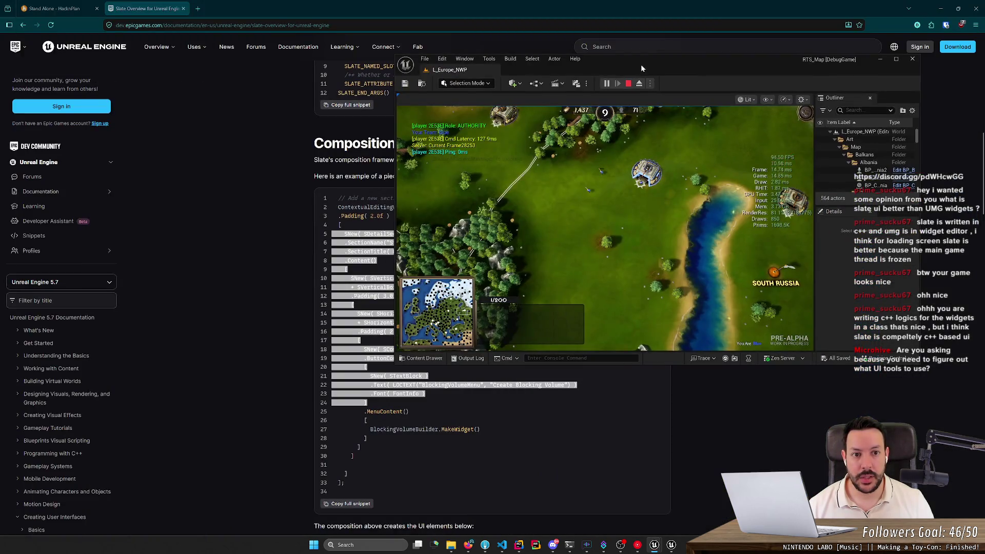
pyautogui.doubleClick(641, 64)
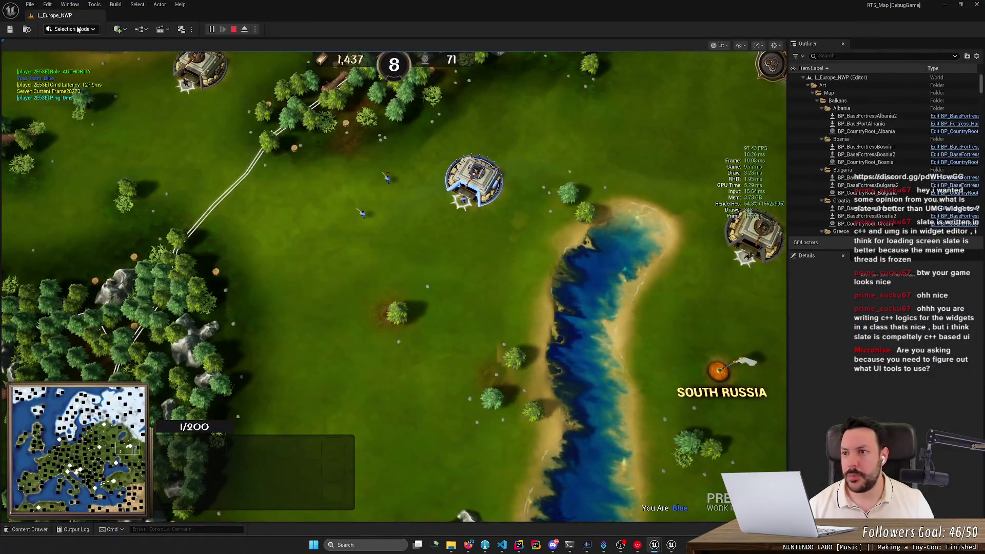
pyautogui.click(95, 5)
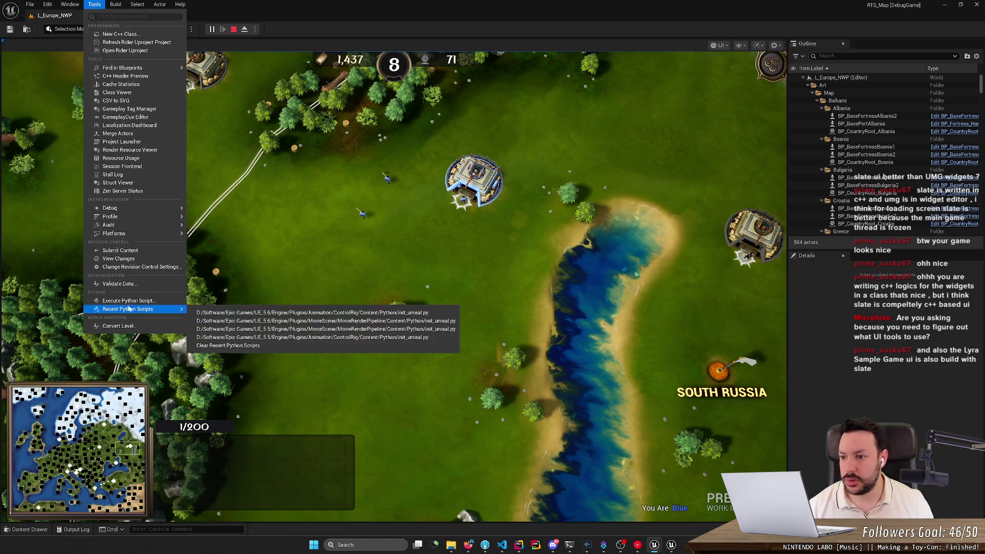
pyautogui.moveTo(72, 5)
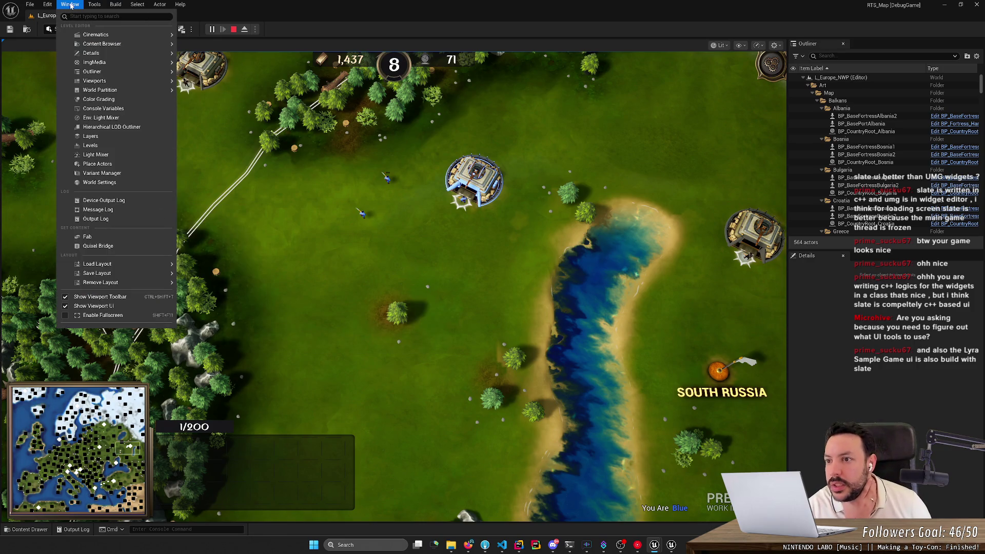
pyautogui.moveTo(140, 8)
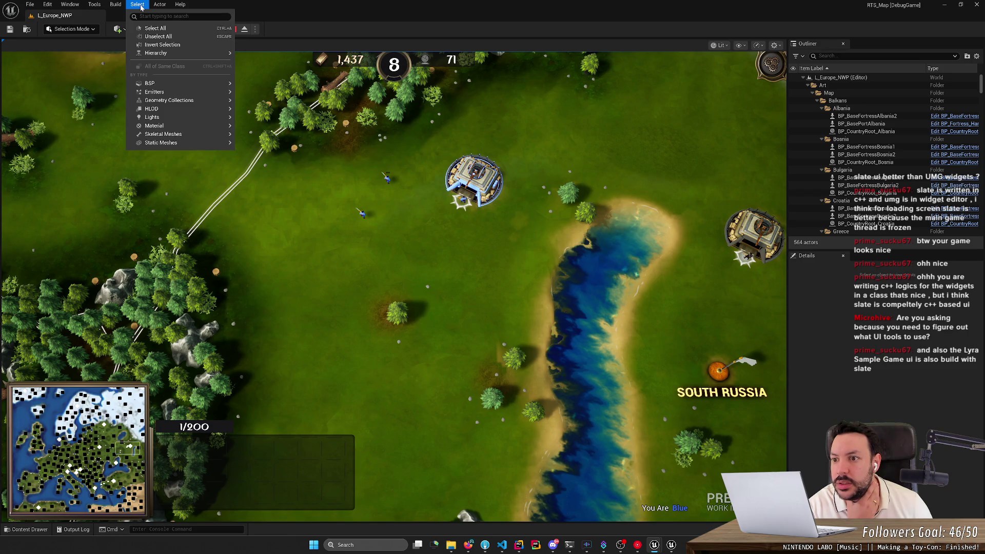
pyautogui.moveTo(103, 7)
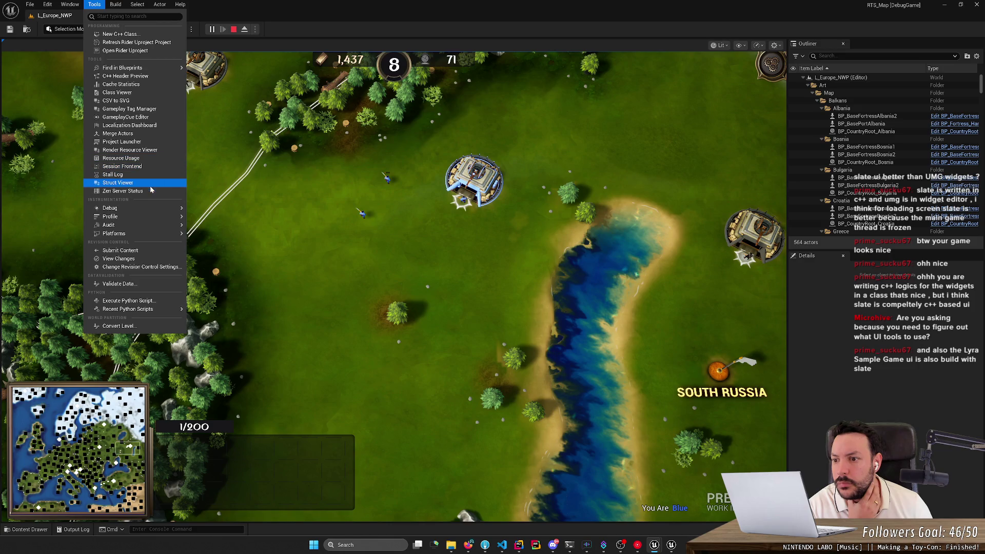
pyautogui.moveTo(156, 211)
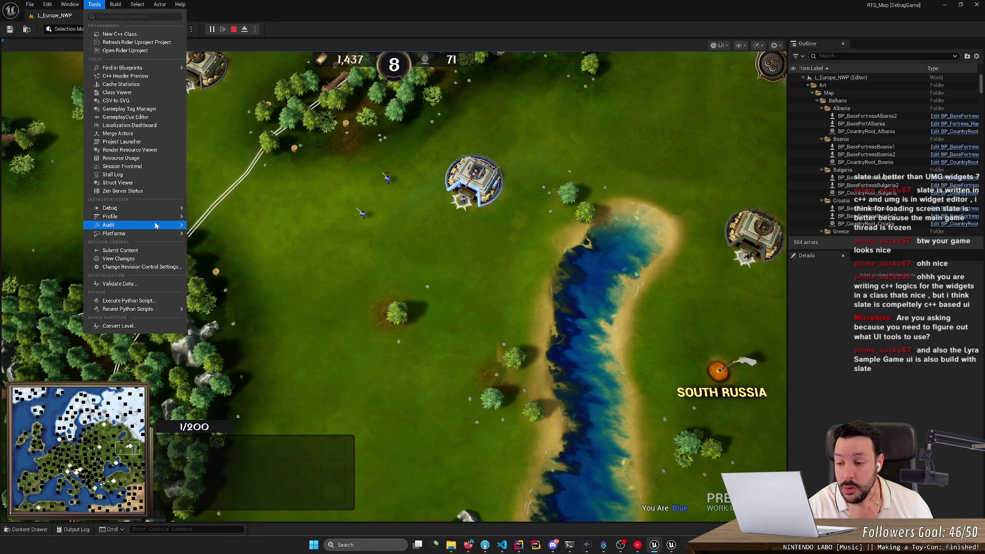
pyautogui.moveTo(158, 236)
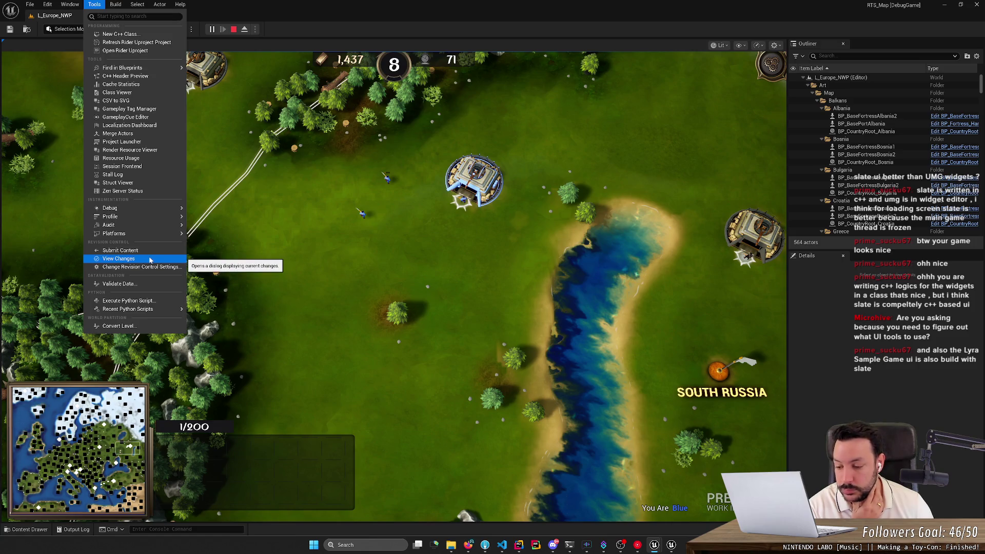
pyautogui.press('Escape')
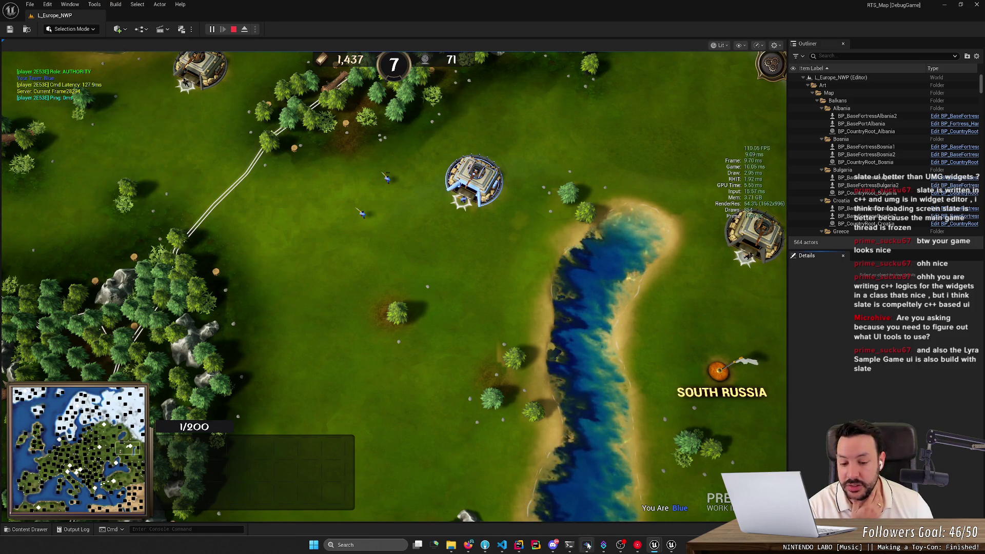
pyautogui.click(468, 545)
# - Bring the Slate docs forward and select the whole Composition code example
pyautogui.click(467, 335)
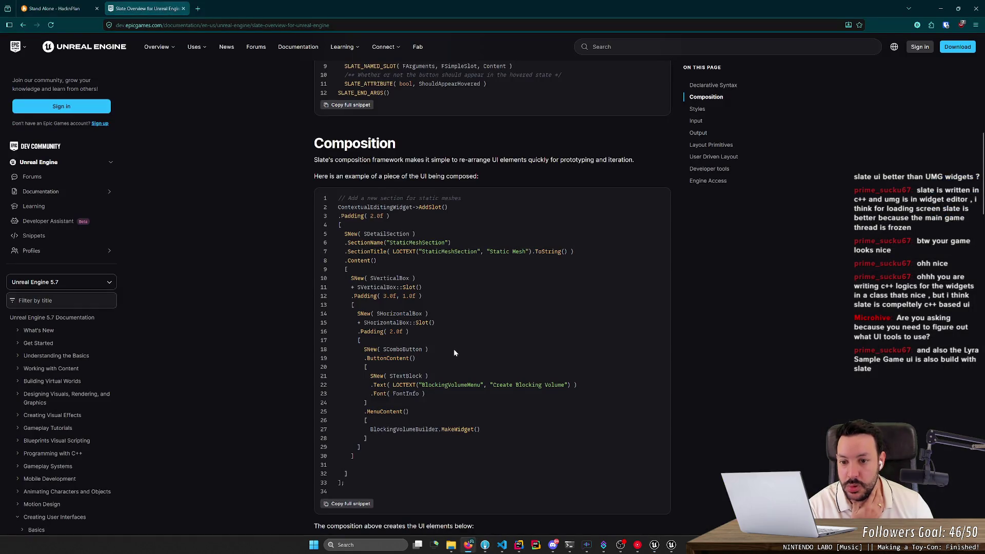
pyautogui.scroll(-2, 453, 352)
pyautogui.tripleClick(505, 414)
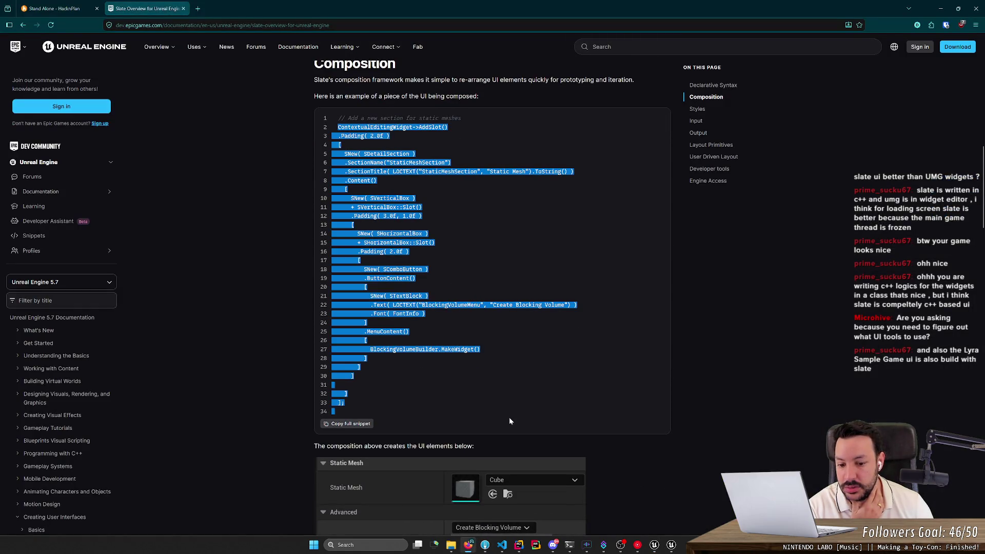
pyautogui.click(507, 398)
# - Minimize the browser and open AW_GameplayWidget from the Content Drawer
pyautogui.click(940, 8)
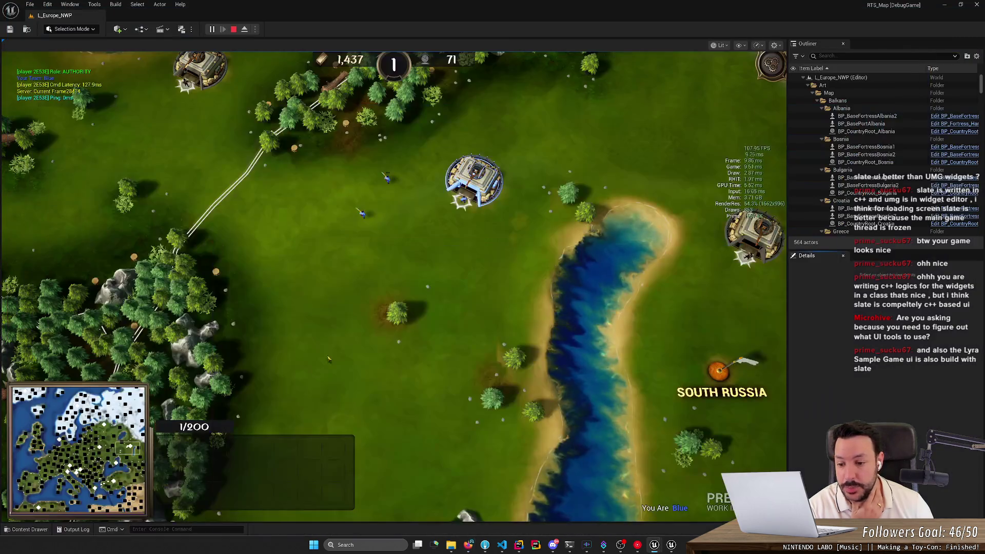
pyautogui.click(46, 532)
pyautogui.doubleClick(195, 400)
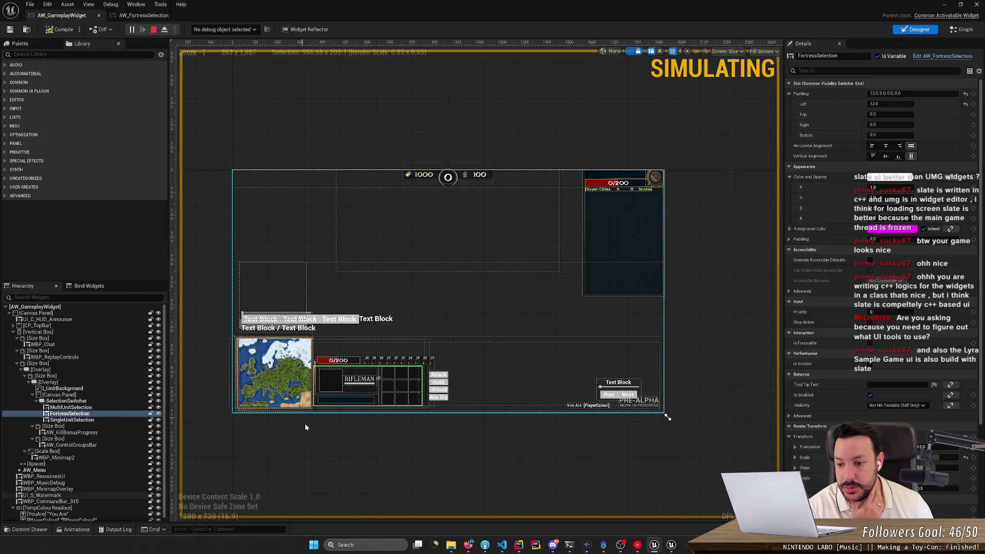
# - Move the UI_S_Watermark widget and reparent WBP_Minimap2 into the Scale Box
pyautogui.click(282, 451)
pyautogui.moveTo(276, 378)
pyautogui.mouseDown()
pyautogui.moveTo(302, 382)
pyautogui.moveTo(408, 271)
pyautogui.moveTo(216, 283)
pyautogui.moveTo(455, 372)
pyautogui.mouseUp()
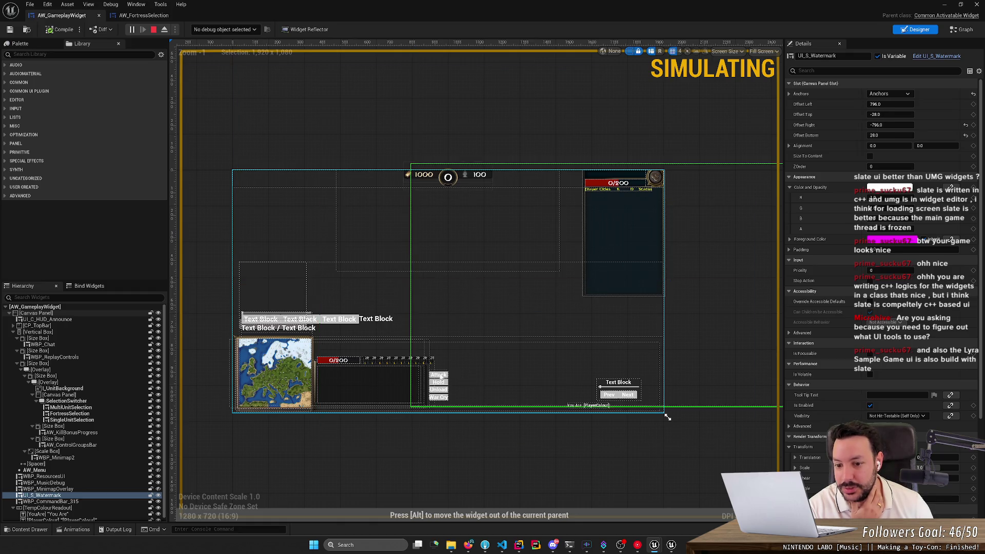
pyautogui.click(269, 361)
pyautogui.moveTo(269, 362)
pyautogui.mouseDown()
pyautogui.moveTo(467, 266)
pyautogui.moveTo(424, 321)
pyautogui.moveTo(459, 249)
pyautogui.moveTo(403, 220)
pyautogui.moveTo(356, 386)
pyautogui.moveTo(268, 359)
pyautogui.moveTo(277, 390)
pyautogui.mouseUp()
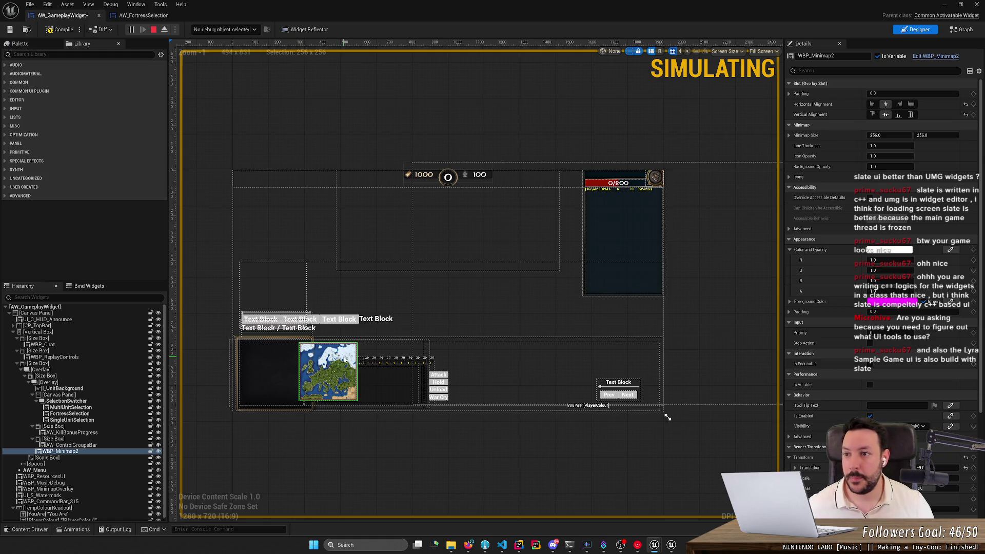
pyautogui.moveTo(347, 353); pyautogui.dragTo(344, 345)
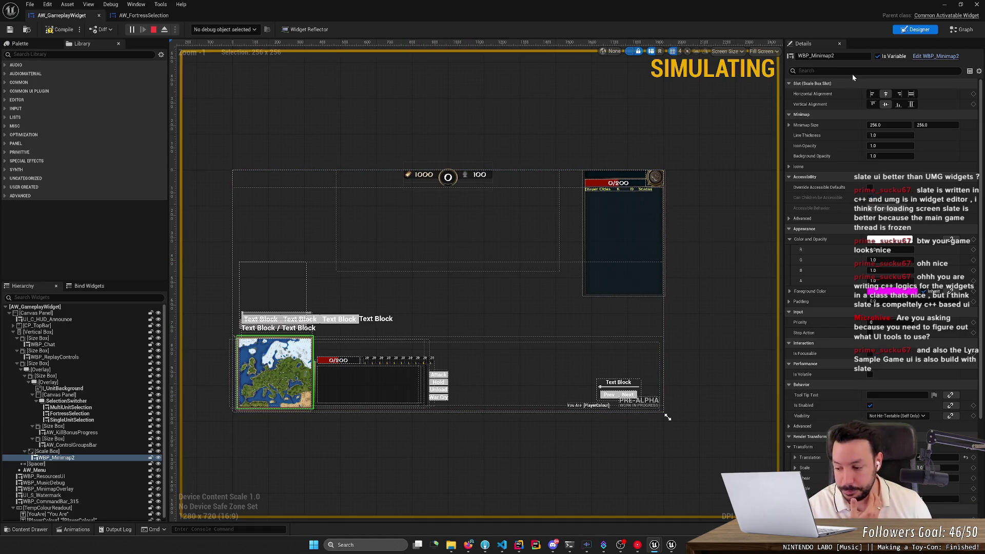
pyautogui.click(207, 174)
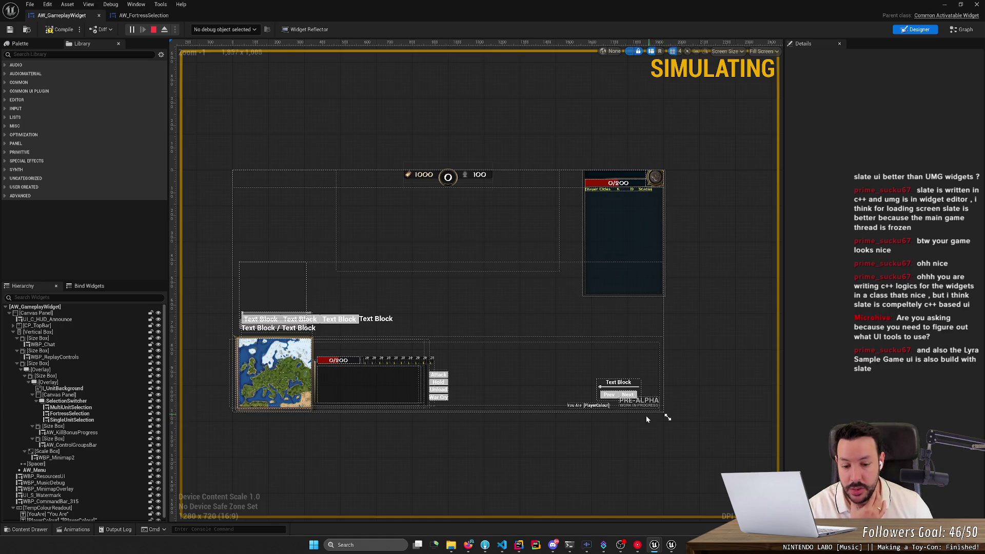
# - Bring the Slate Overview documentation back to the front in the browser
pyautogui.moveTo(469, 544)
pyautogui.click(478, 482)
pyautogui.scroll(-1, 404, 419)
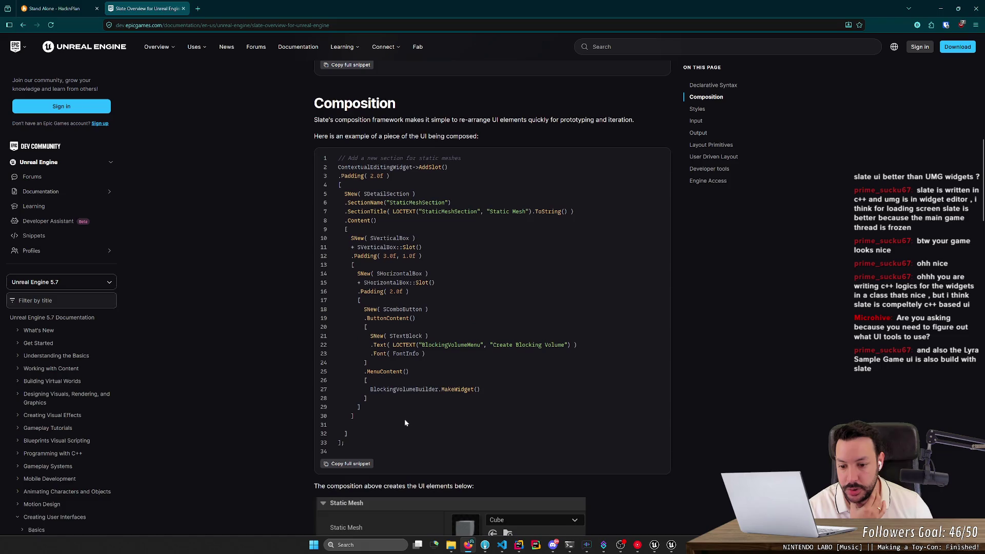
# - Select the Composition code snippet, then minimize the browser to return to Unreal
pyautogui.moveTo(334, 452)
pyautogui.mouseDown()
pyautogui.moveTo(309, 257)
pyautogui.moveTo(321, 169)
pyautogui.mouseUp()
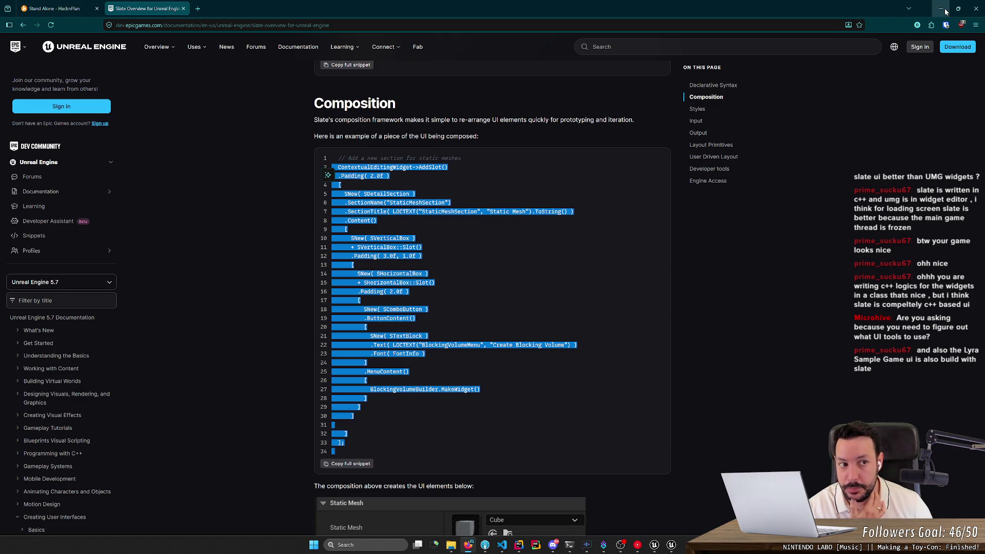
pyautogui.click(945, 11)
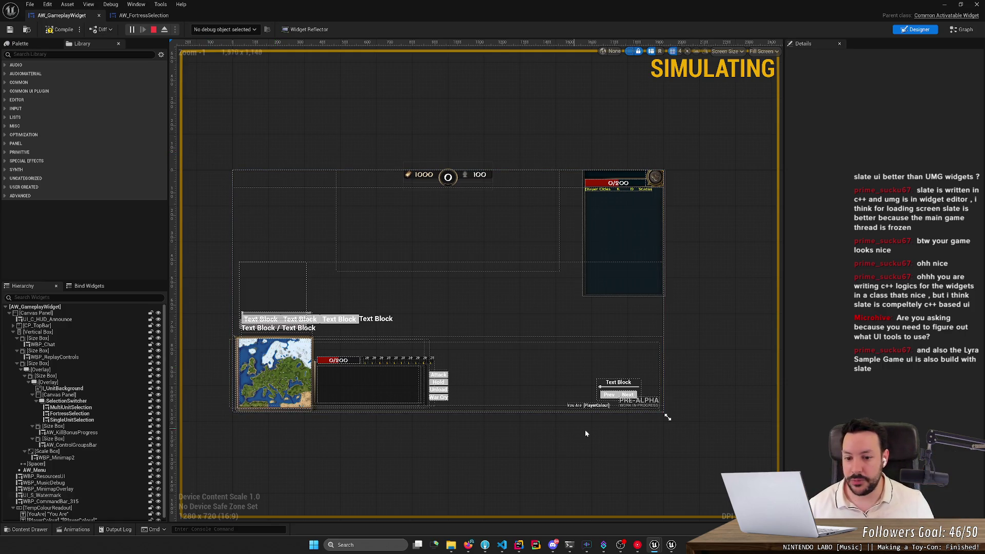
# - Select the UI_S_Watermark widget on the canvas, then briefly bring up the Fork git client
pyautogui.click(574, 400)
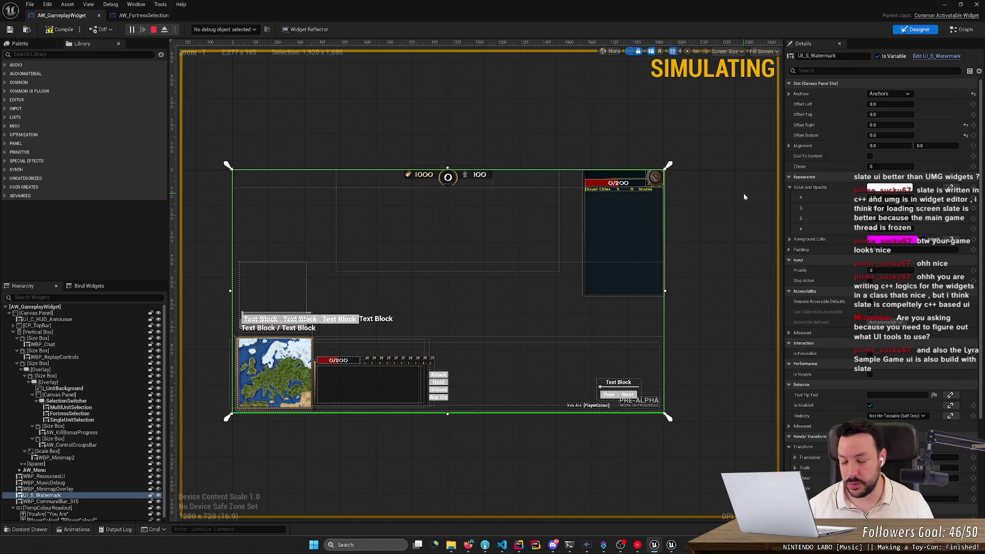
pyautogui.click(718, 166)
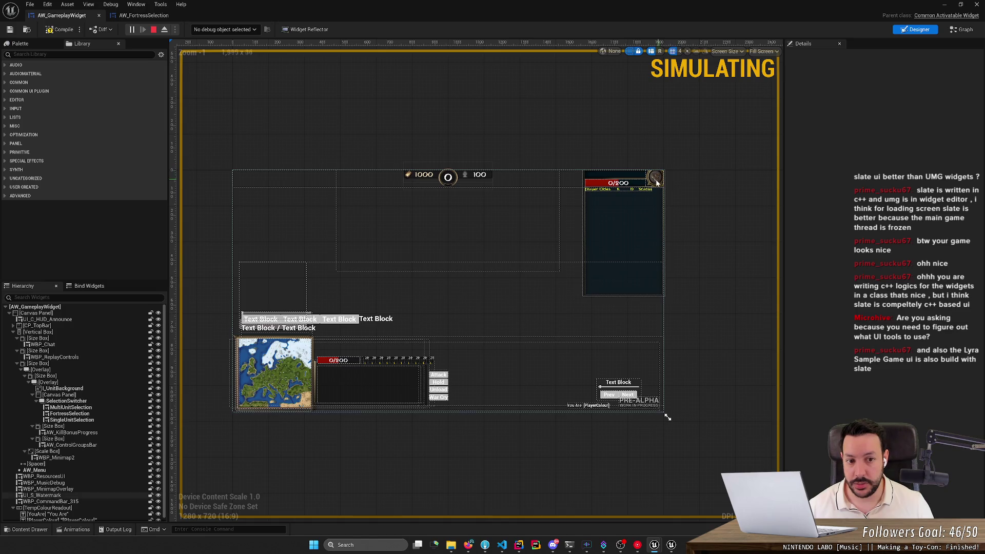
pyautogui.click(663, 204)
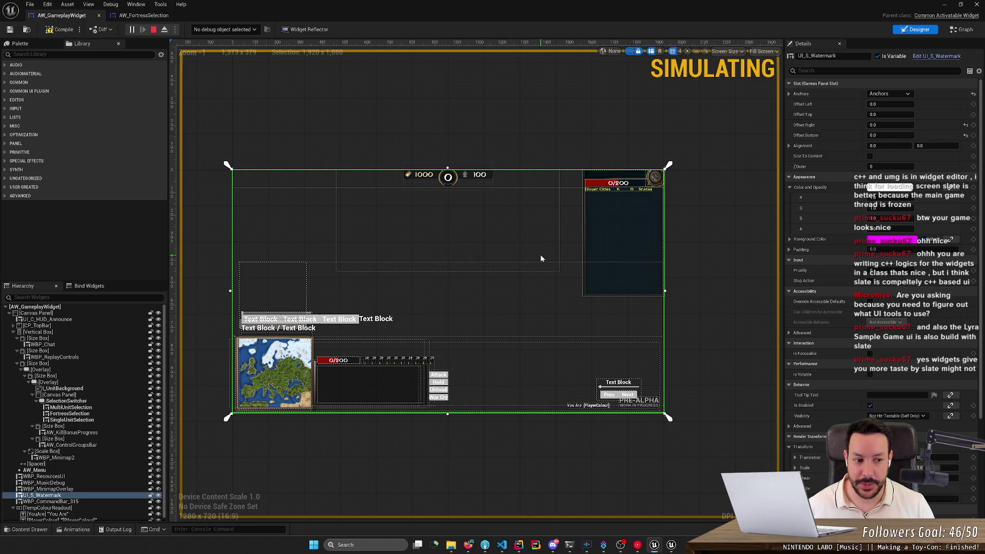
pyautogui.click(484, 546)
pyautogui.click(485, 548)
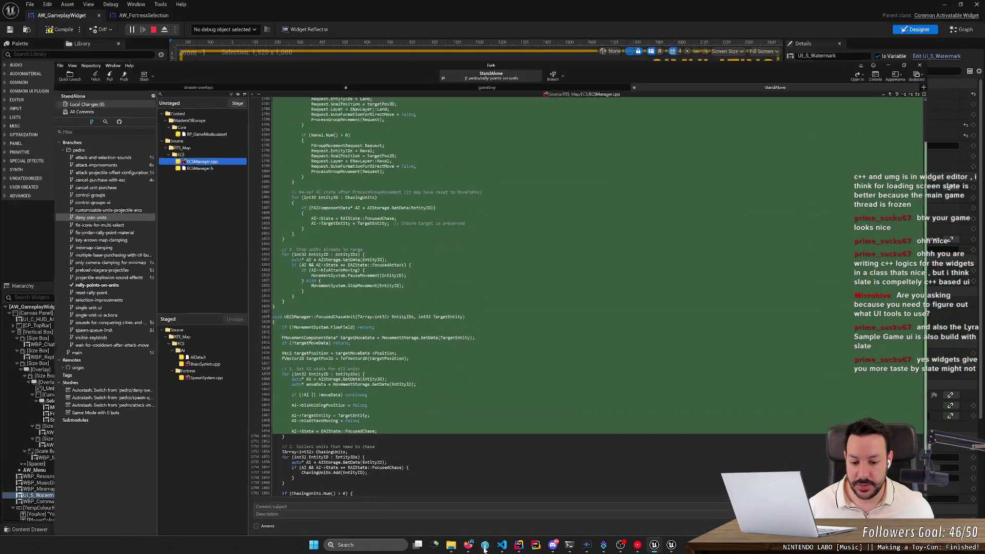
# - Bring the Slate docs forward and select the Composition code snippet
pyautogui.click(474, 549)
pyautogui.click(466, 412)
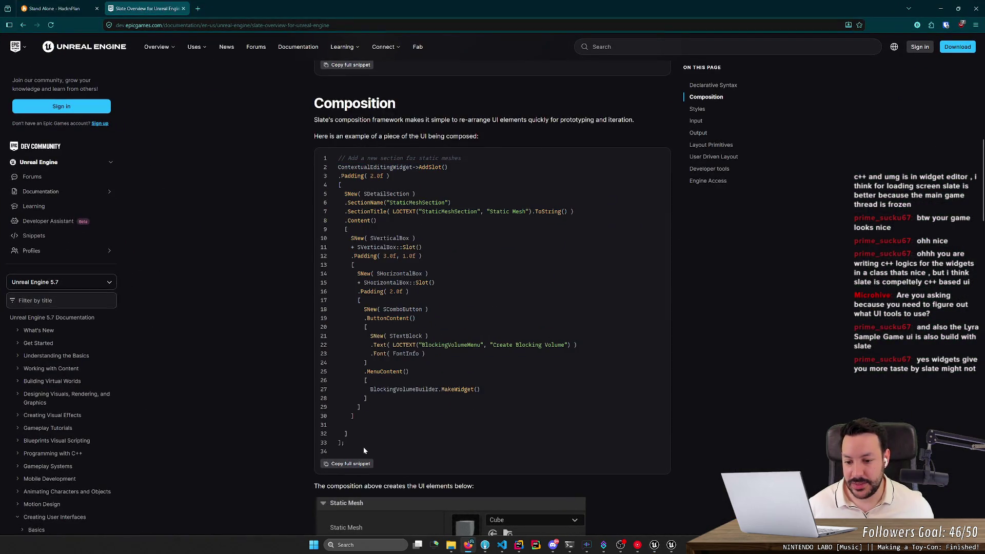
pyautogui.moveTo(363, 450); pyautogui.dragTo(329, 165)
pyautogui.click(437, 262)
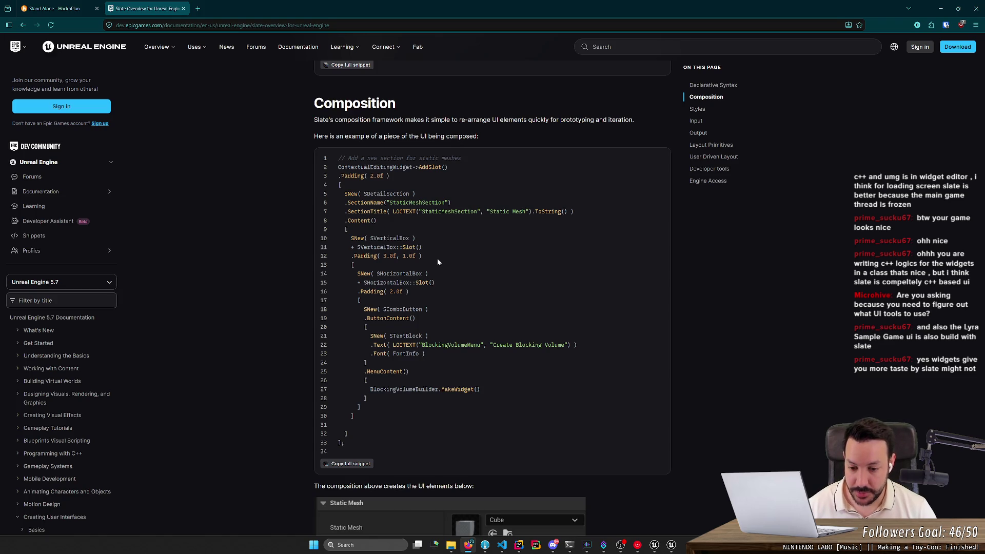
pyautogui.scroll(-5, 437, 258)
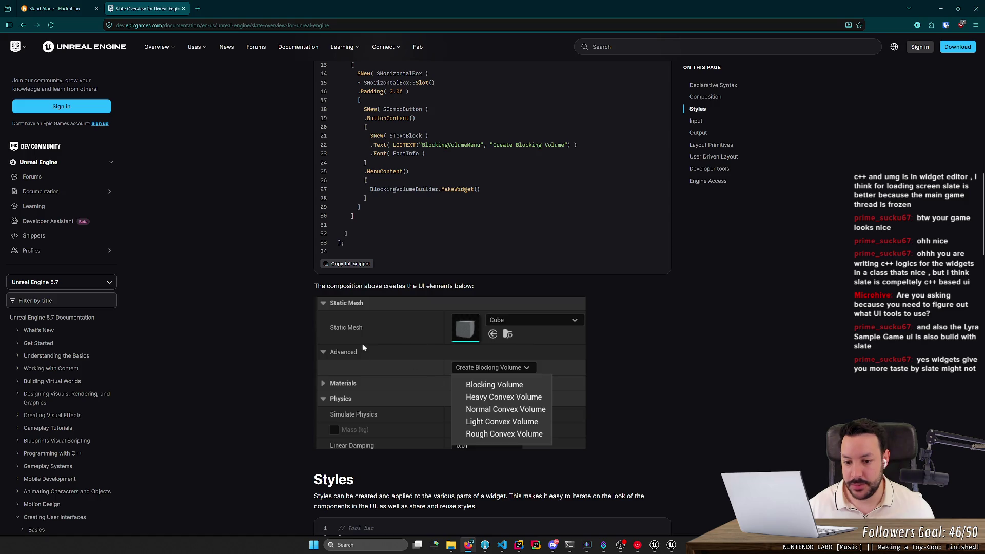
pyautogui.scroll(-3, 423, 389)
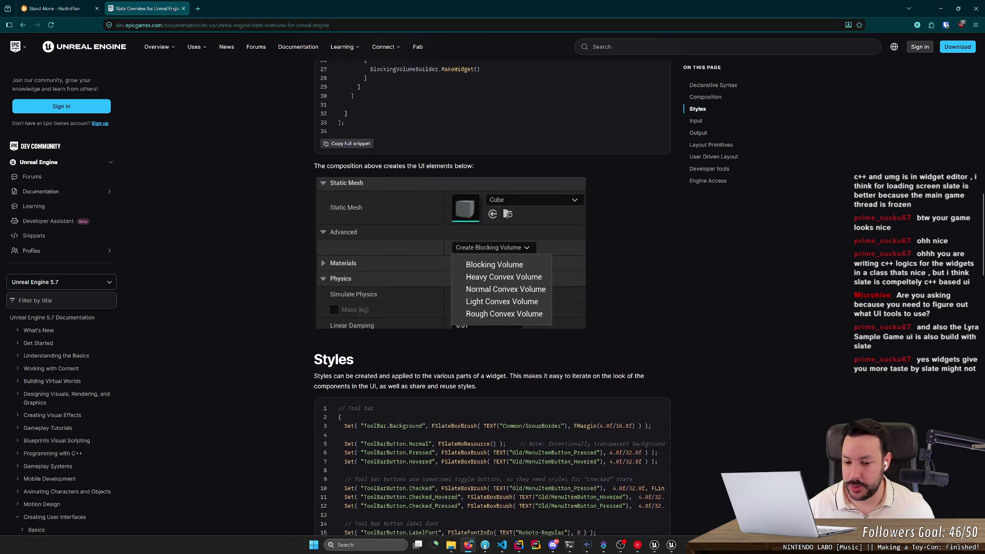
pyautogui.scroll(3, 421, 368)
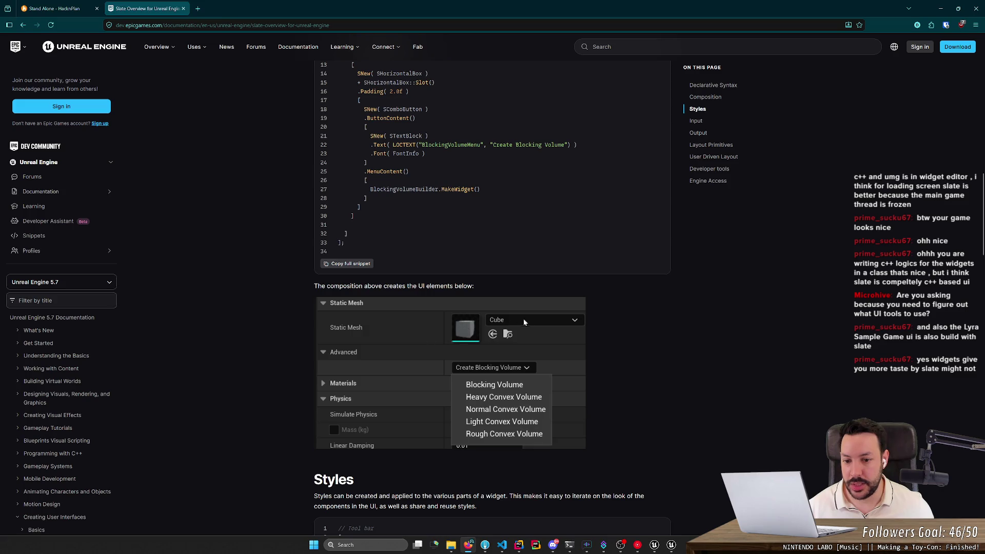
pyautogui.scroll(-1, 492, 359)
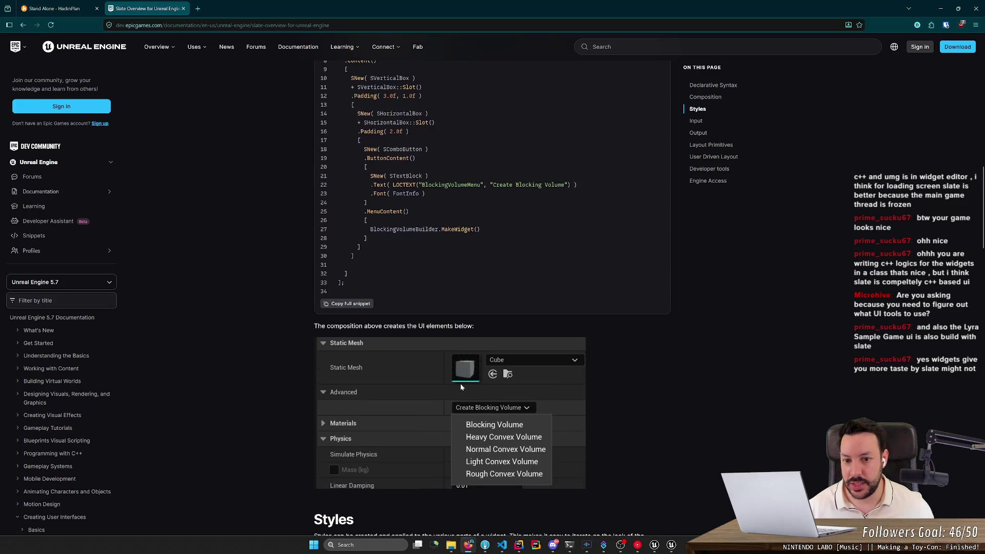
pyautogui.scroll(5, 431, 360)
# - Reread the 34-line Composition example by highlighting its lines, then open a new browser tab
pyautogui.moveTo(338, 118); pyautogui.dragTo(408, 411)
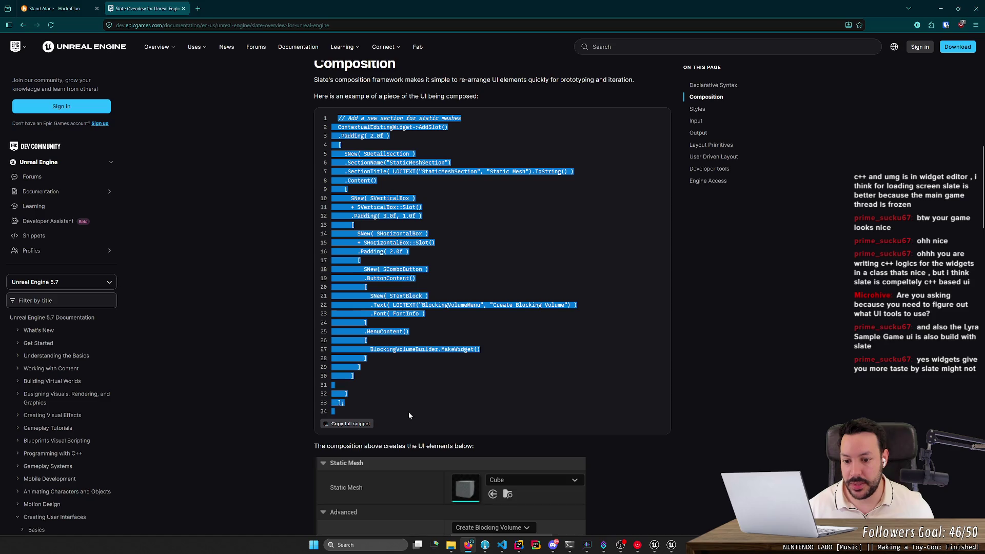
pyautogui.scroll(-3, 433, 374)
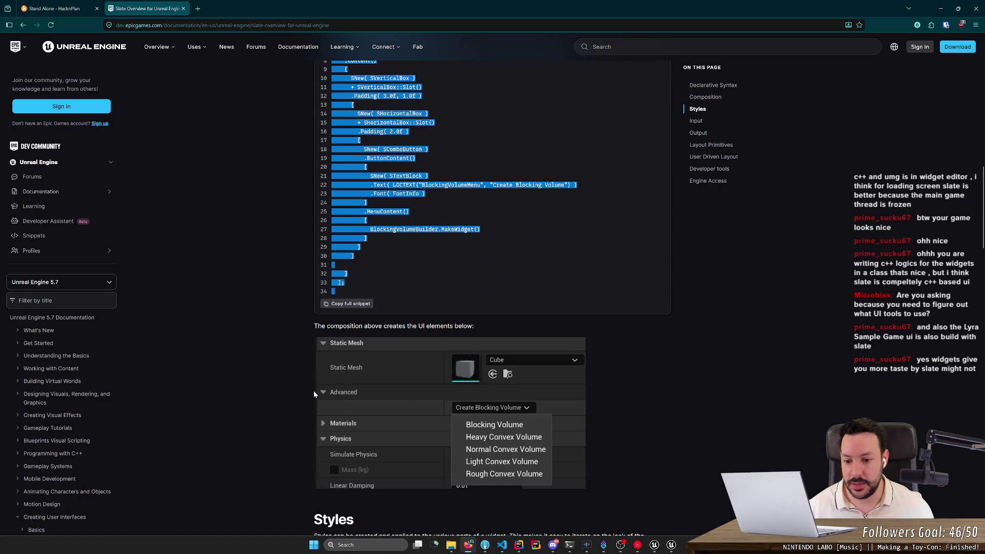
pyautogui.scroll(-1, 493, 422)
pyautogui.scroll(2, 507, 425)
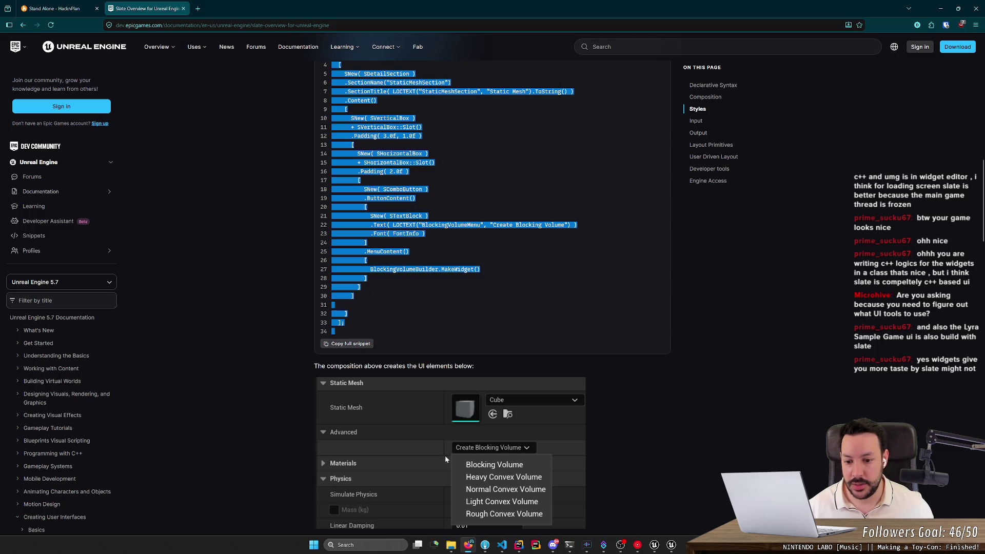
pyautogui.click(288, 337)
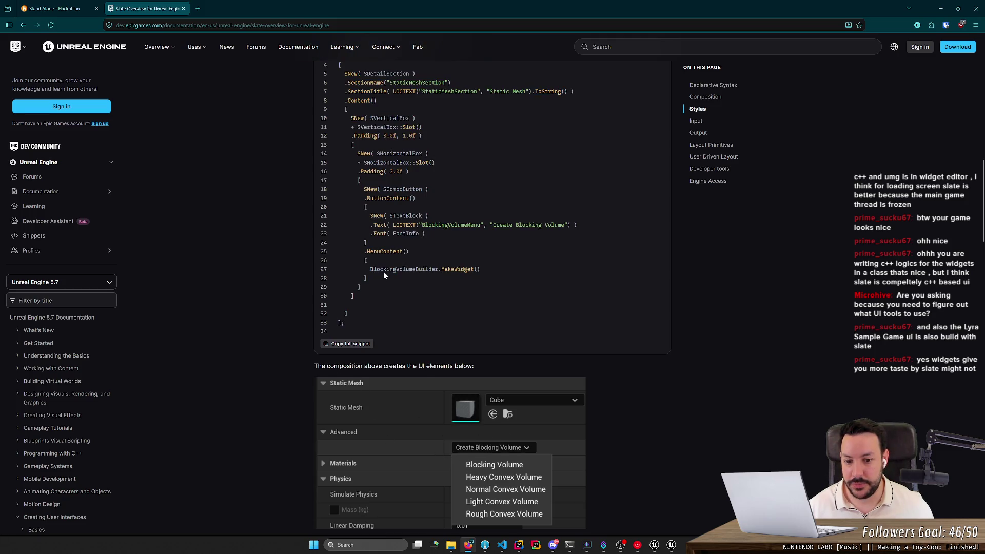
pyautogui.scroll(3, 391, 300)
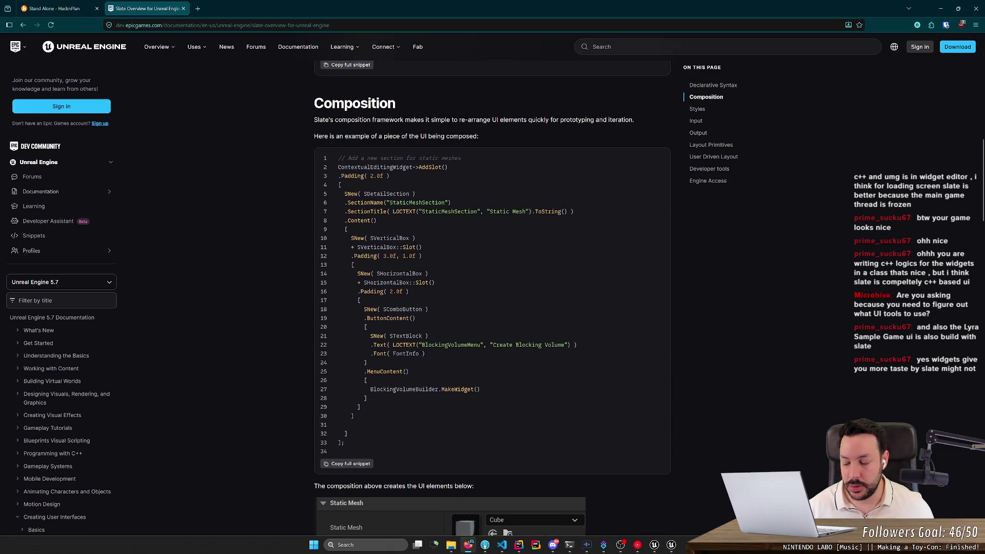
pyautogui.moveTo(337, 158)
pyautogui.mouseDown()
pyautogui.moveTo(451, 202)
pyautogui.moveTo(411, 452)
pyautogui.moveTo(414, 436)
pyautogui.mouseUp()
pyautogui.click(414, 436)
pyautogui.scroll(-2, 419, 434)
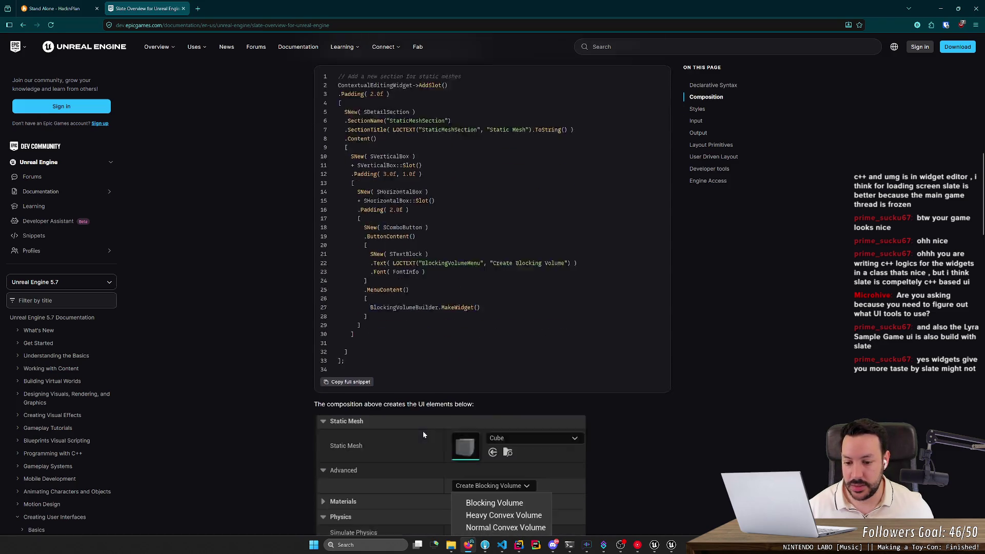
pyautogui.scroll(-4, 423, 434)
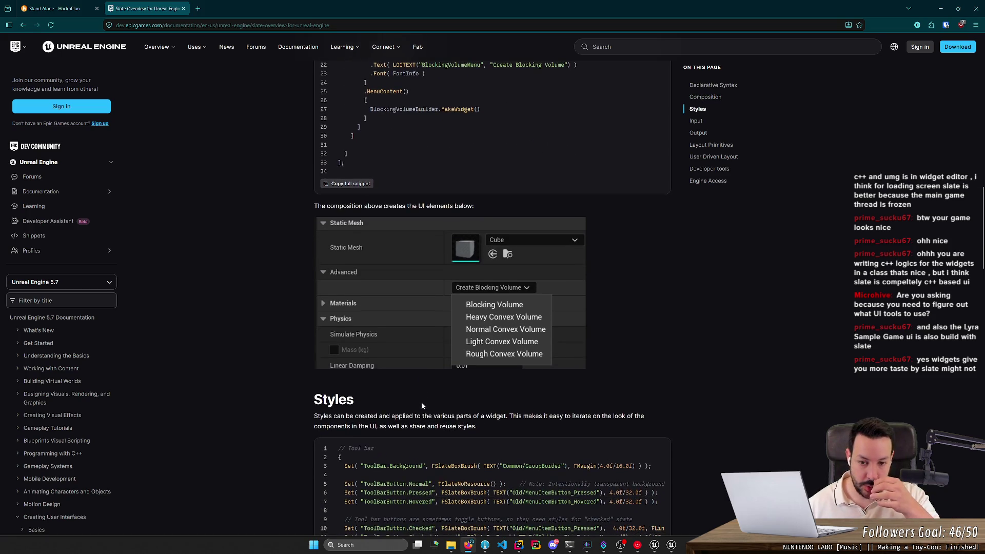
pyautogui.scroll(5, 418, 397)
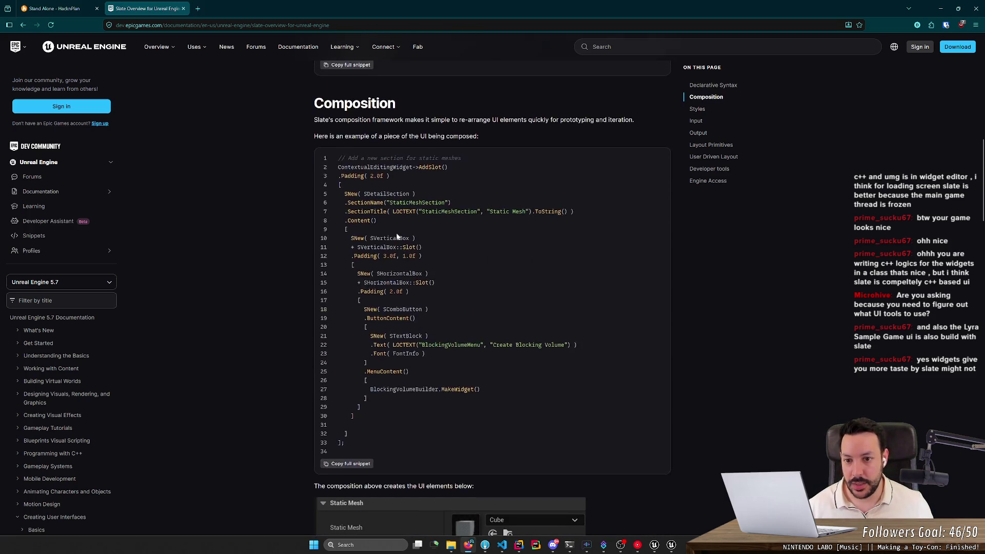
pyautogui.scroll(-2, 397, 236)
pyautogui.scroll(2, 396, 231)
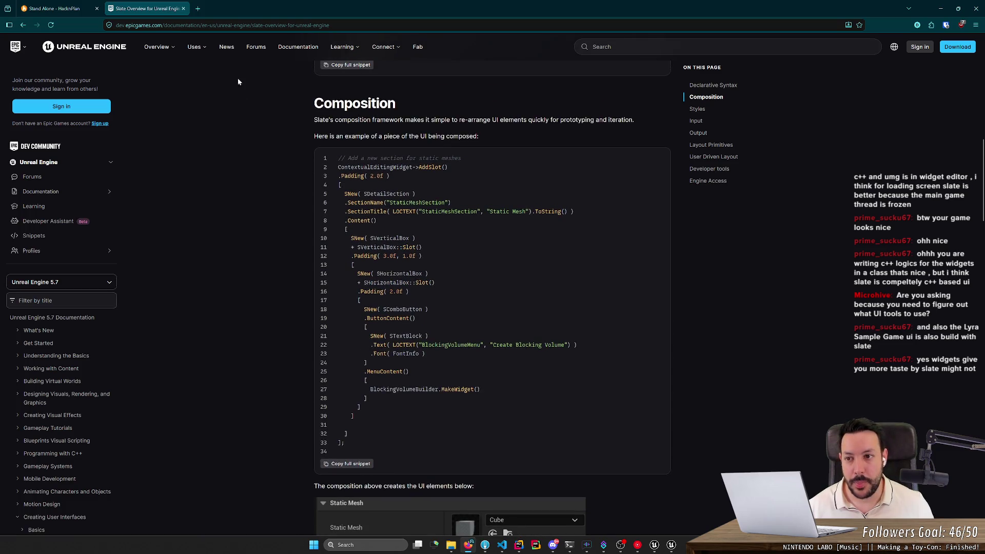
pyautogui.click(197, 8)
# - Search 'imgui', open the Dear ImGui GitHub repository and review its My First Tool sample
pyautogui.write('imgui')
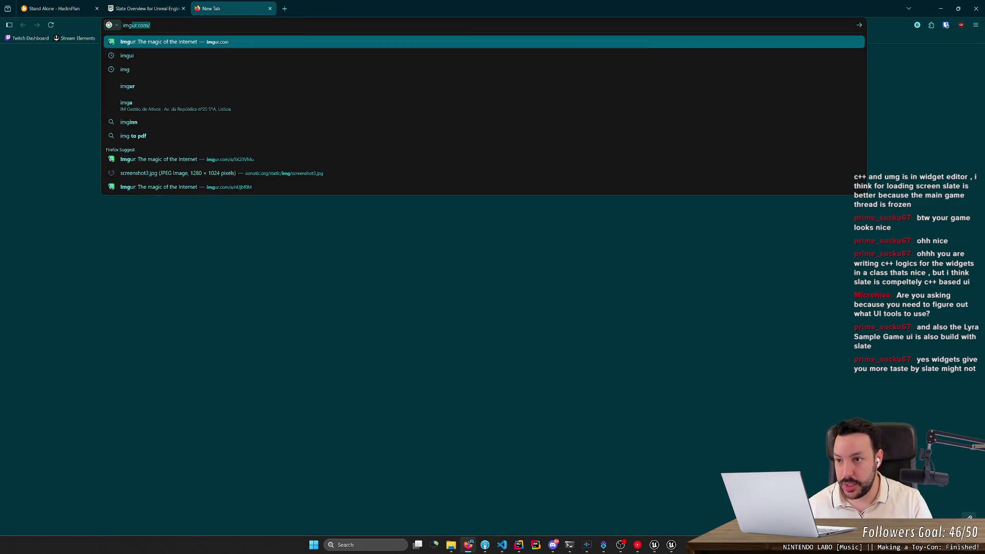
pyautogui.press('Return')
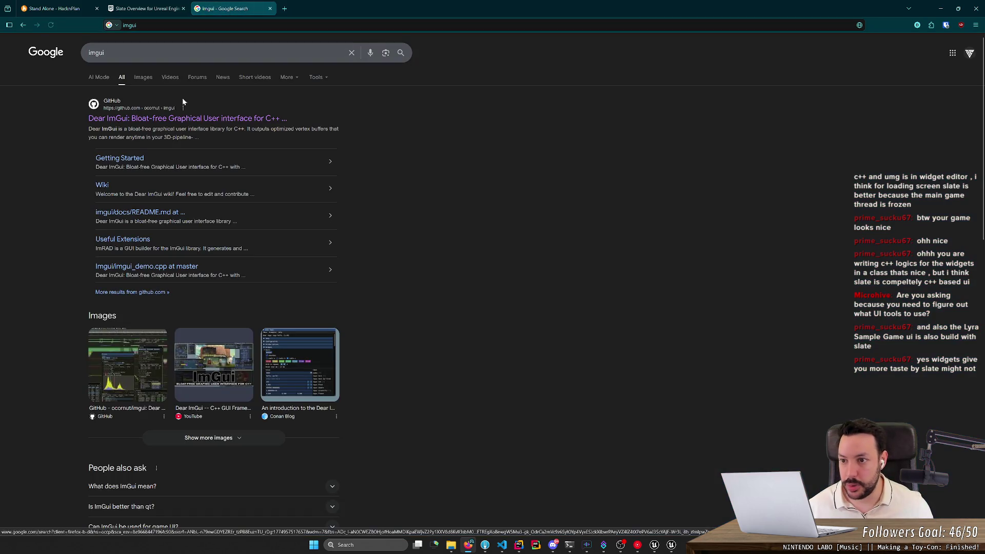
pyautogui.click(190, 119)
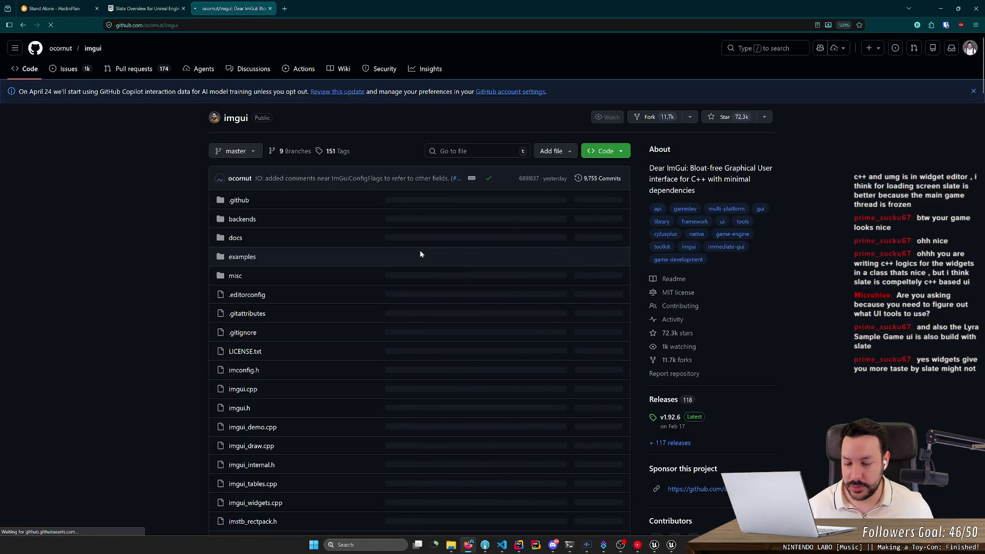
pyautogui.scroll(-15, 419, 250)
pyautogui.scroll(-10, 312, 254)
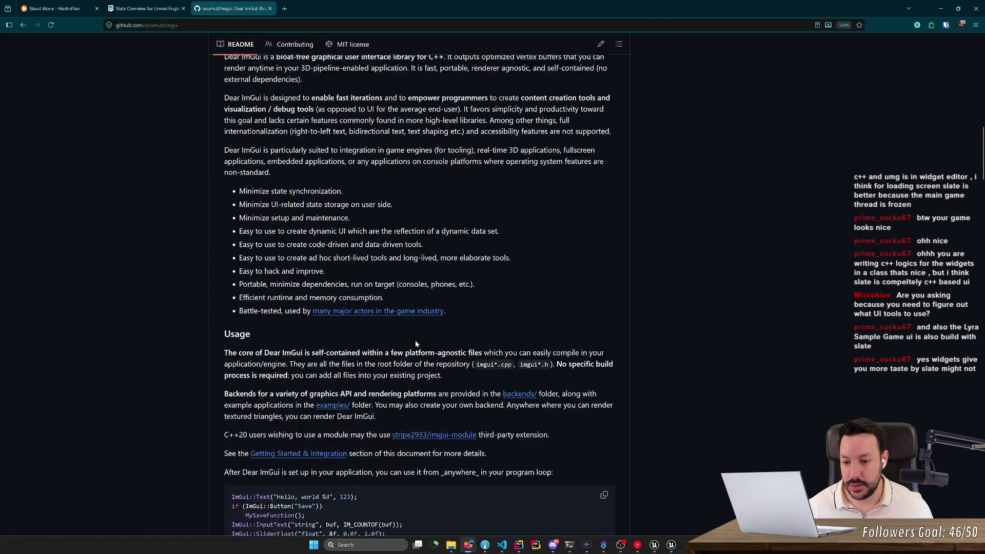
pyautogui.scroll(-5, 312, 254)
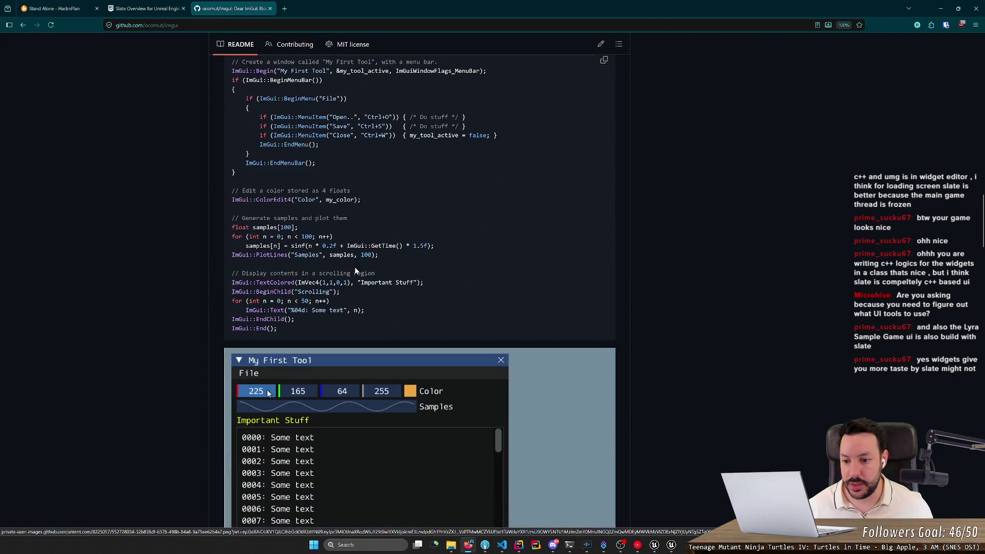
pyautogui.scroll(2, 301, 435)
pyautogui.moveTo(301, 435)
pyautogui.mouseDown()
pyautogui.moveTo(233, 341)
pyautogui.moveTo(232, 159)
pyautogui.mouseUp()
pyautogui.click(284, 231)
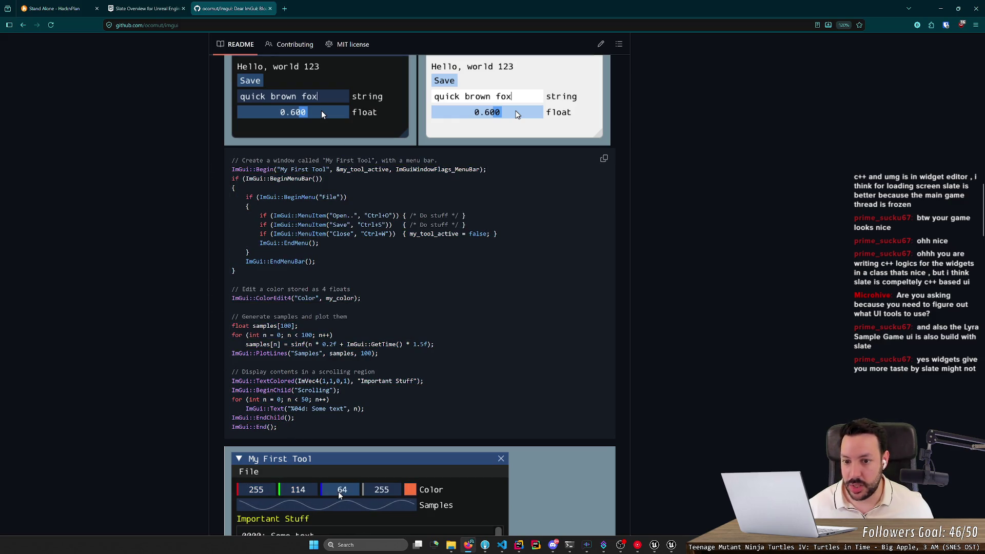
pyautogui.moveTo(261, 215); pyautogui.dragTo(362, 220)
pyautogui.scroll(-3, 378, 311)
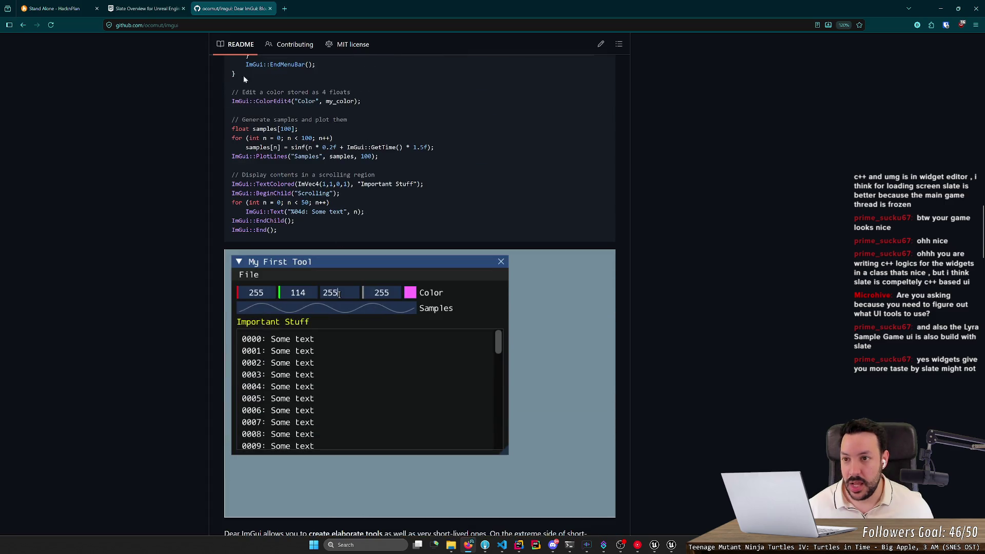
# - Return to the Slate Overview tab and highlight the Composition code example lines
pyautogui.click(174, 10)
pyautogui.moveTo(334, 190)
pyautogui.mouseDown()
pyautogui.moveTo(336, 166)
pyautogui.moveTo(433, 442)
pyautogui.mouseUp()
pyautogui.click(433, 444)
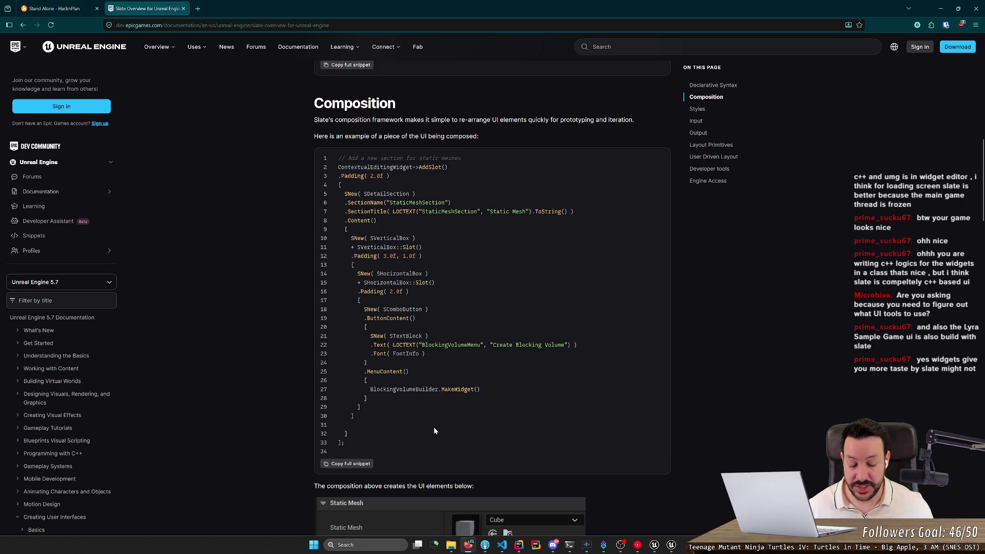
# - Read further down the Slate docs, selecting the word 'tools' in a heading
pyautogui.scroll(-2, 431, 446)
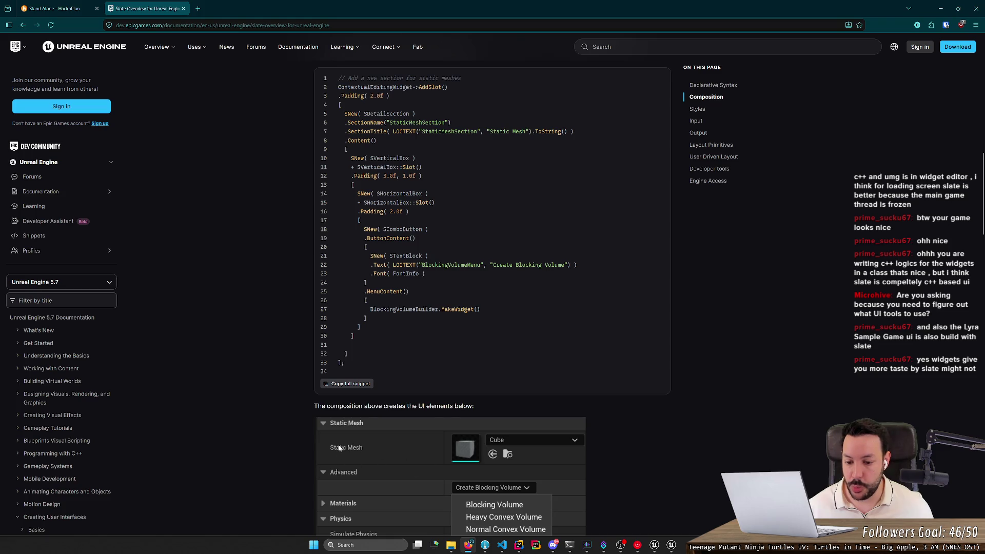
pyautogui.scroll(-3, 350, 399)
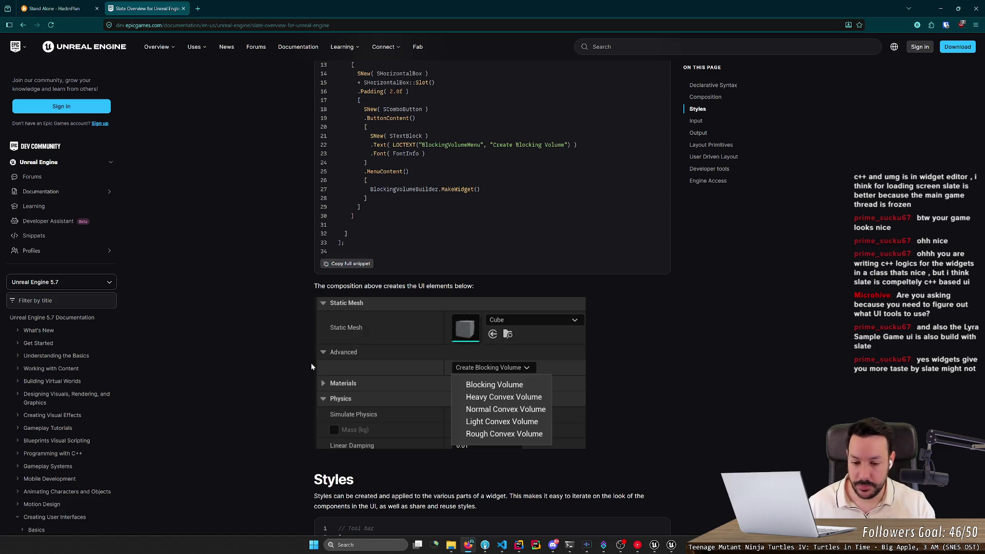
pyautogui.scroll(-5, 256, 317)
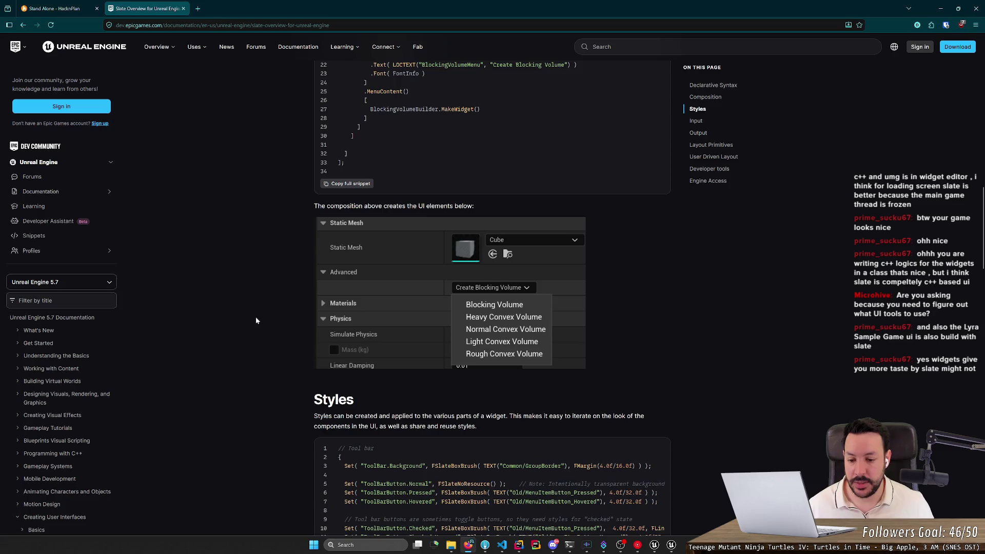
pyautogui.scroll(-1, 256, 319)
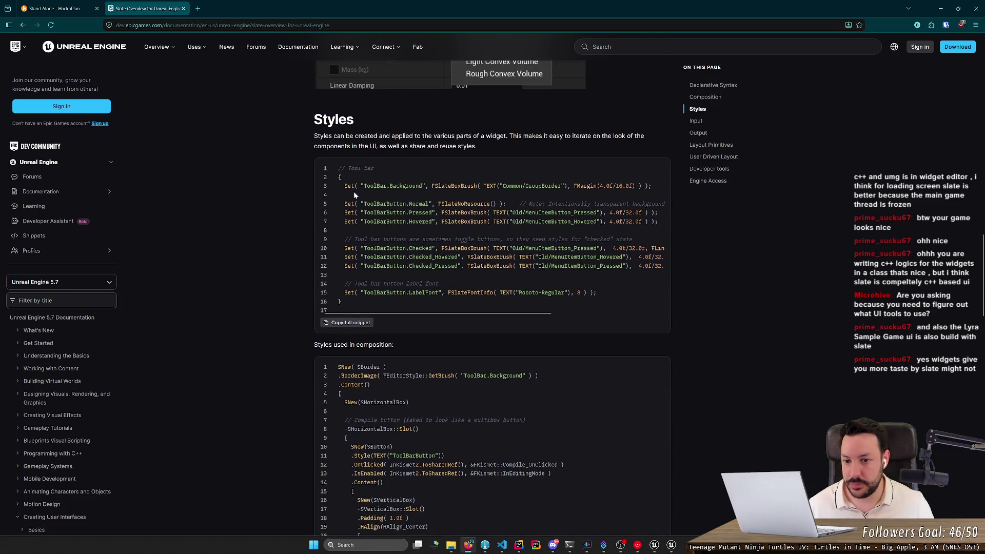
pyautogui.scroll(-3, 463, 361)
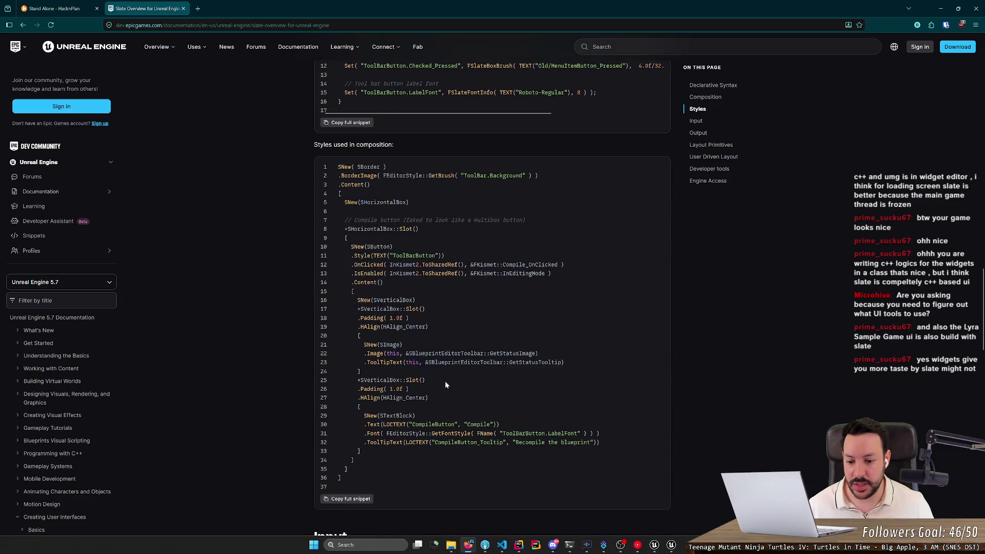
pyautogui.scroll(-15, 445, 384)
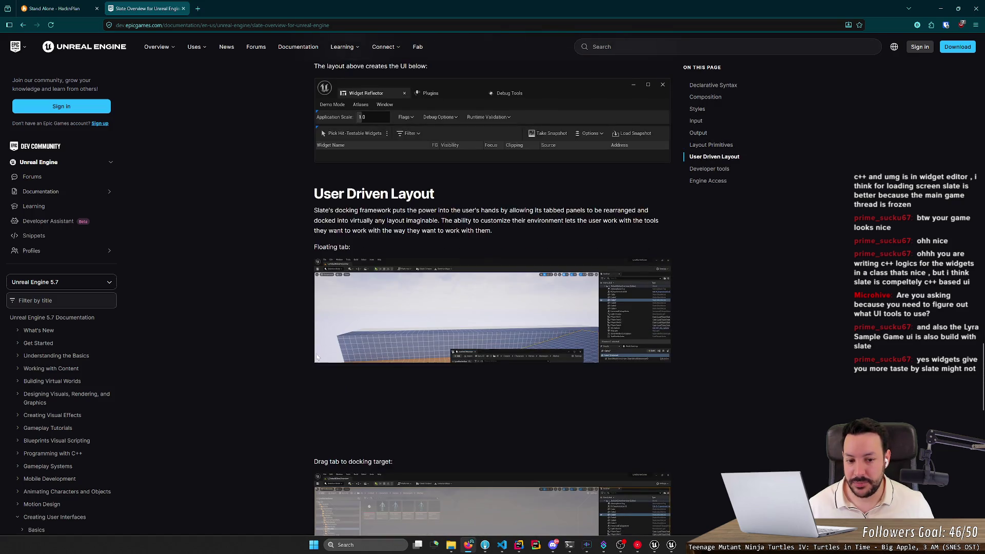
pyautogui.scroll(-2, 297, 351)
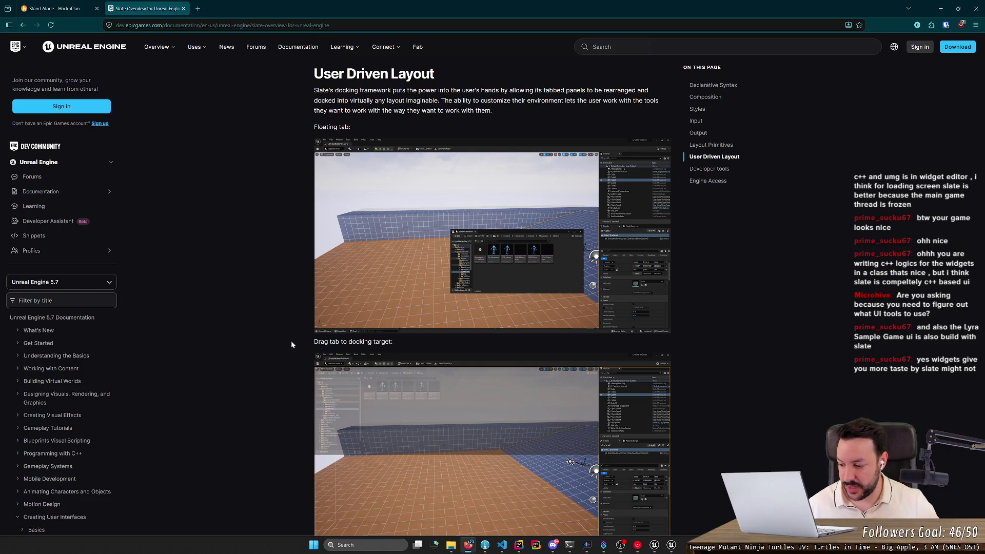
pyautogui.scroll(5, 308, 315)
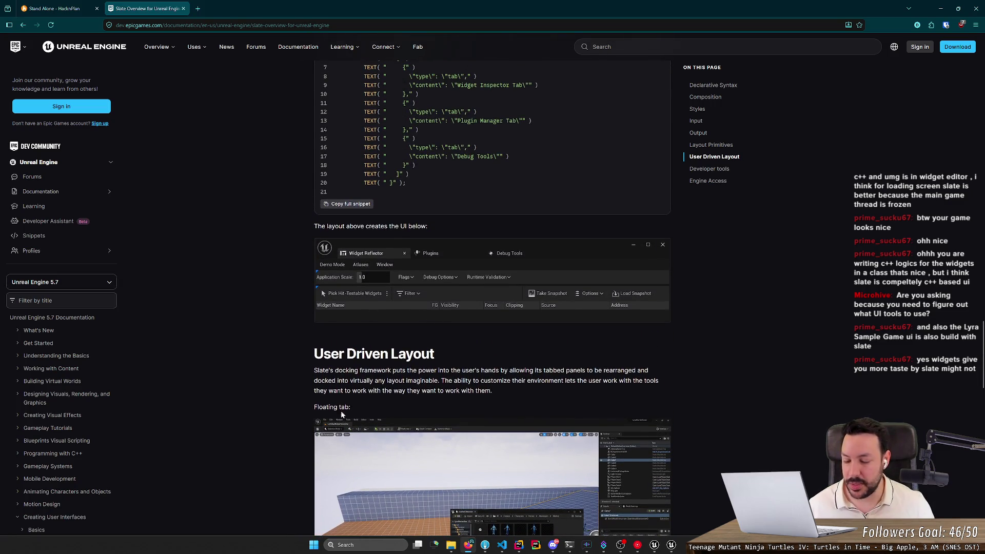
pyautogui.scroll(-2, 405, 381)
pyautogui.scroll(-15, 406, 381)
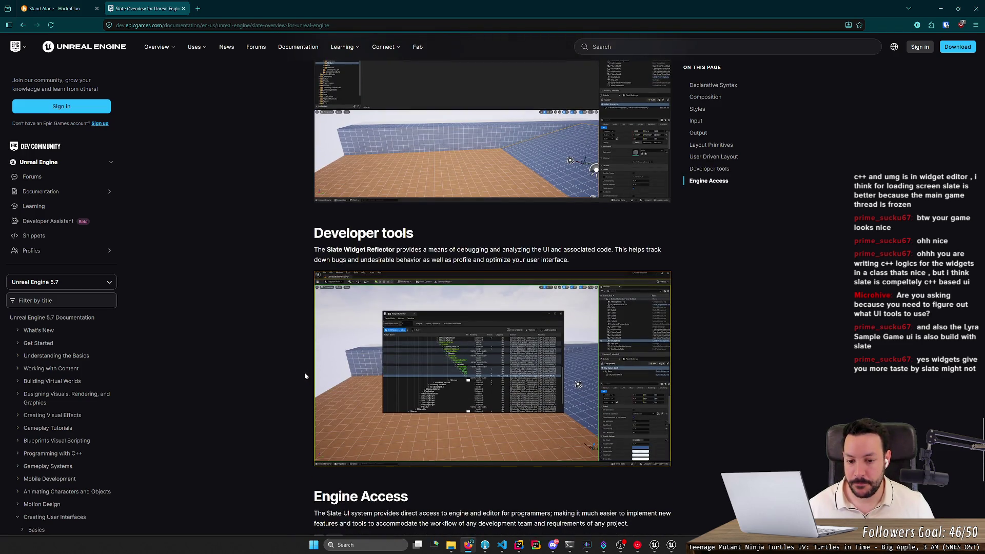
pyautogui.scroll(-2, 303, 372)
pyautogui.moveTo(314, 152); pyautogui.dragTo(396, 153)
pyautogui.doubleClick(400, 153)
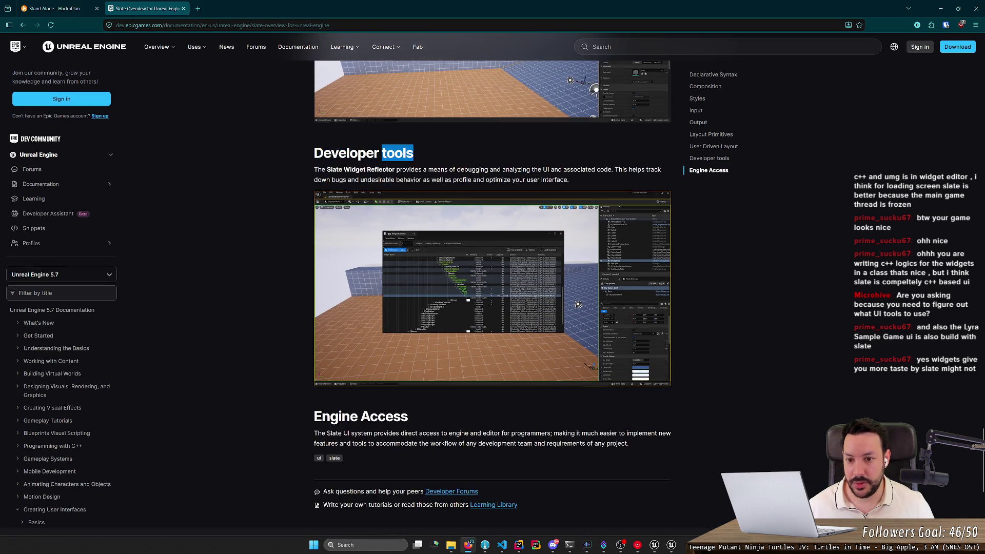
pyautogui.scroll(2, 331, 258)
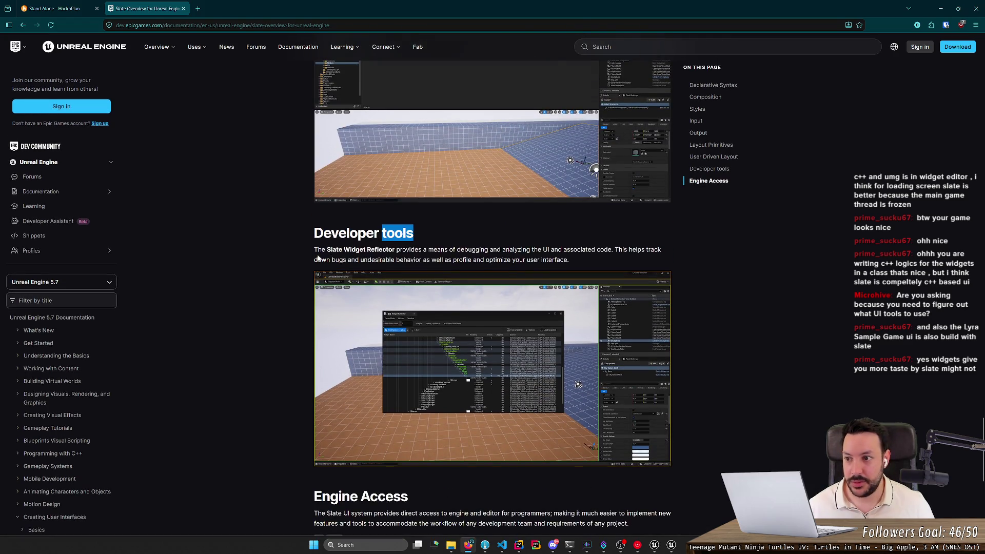
pyautogui.scroll(1, 318, 258)
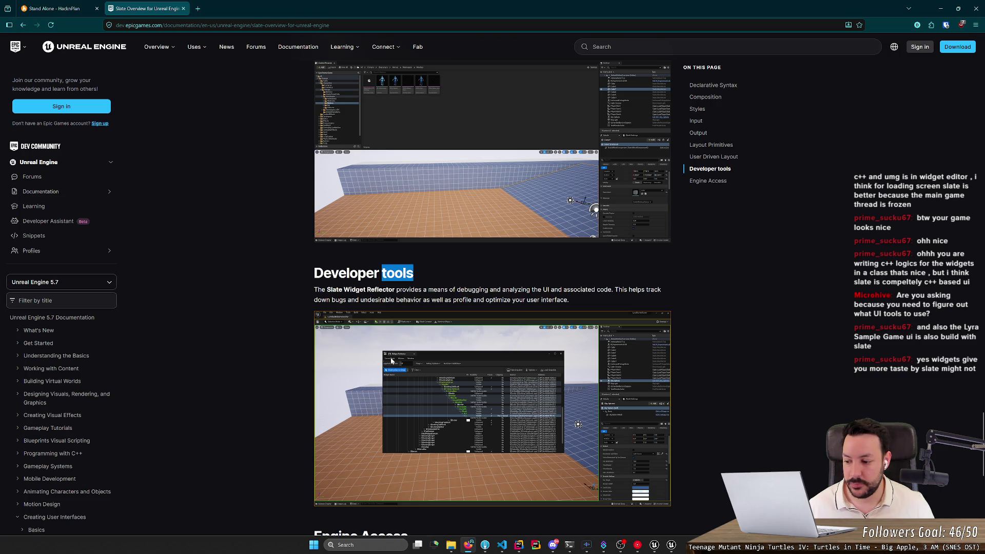
pyautogui.scroll(8, 395, 369)
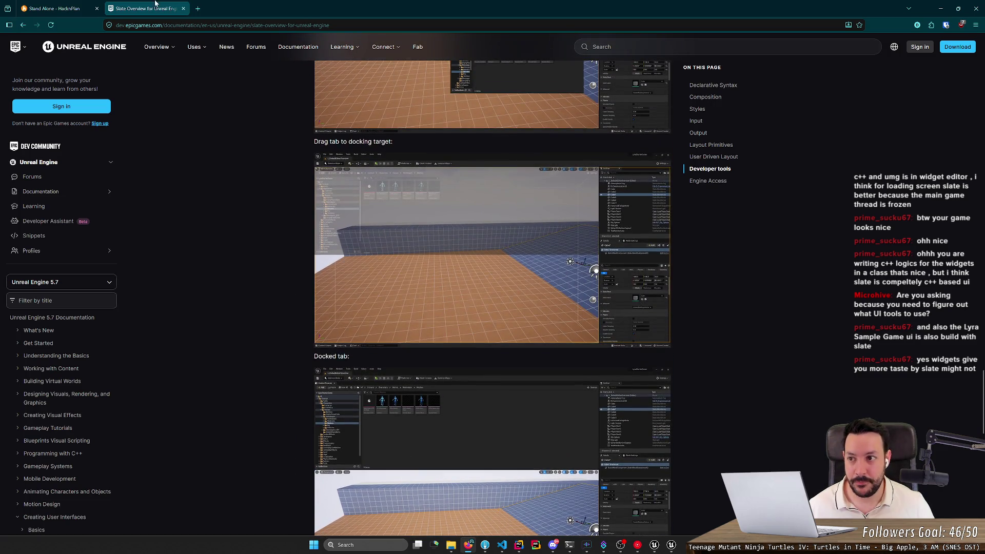
# - Show the HacknPlan task board on the right half and the running RTS_Map game on the left
pyautogui.click(57, 9)
pyautogui.moveTo(308, 9)
pyautogui.mouseDown()
pyautogui.moveTo(485, 33)
pyautogui.moveTo(978, 240)
pyautogui.mouseUp()
pyautogui.click(233, 70)
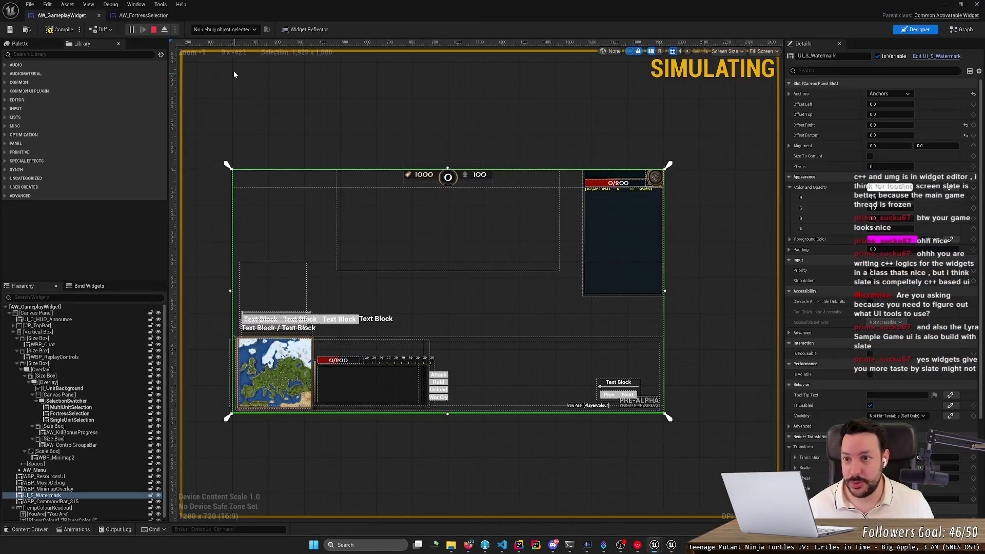
pyautogui.press('super+Left')
pyautogui.click(548, 18)
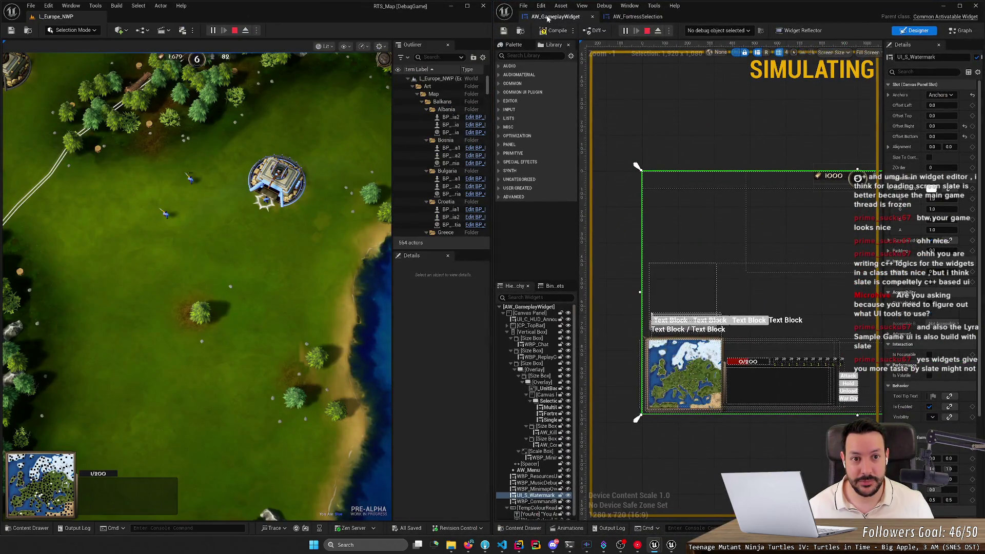
pyautogui.hotkey('alt', 'Tab')
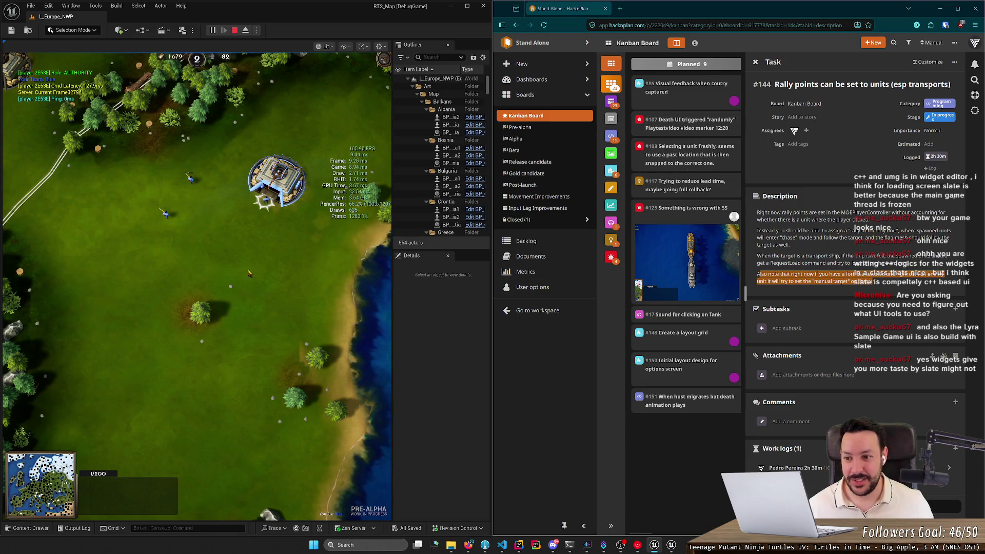
pyautogui.press('a')
pyautogui.press('s')
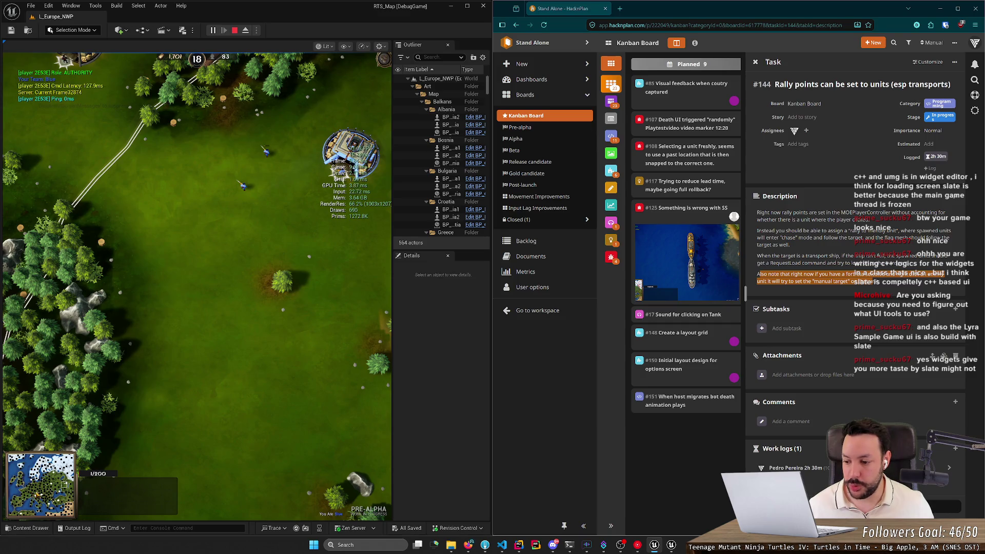
# - Open the Bot Debug tool from Tools > Debug during play
pyautogui.click(117, 6)
pyautogui.moveTo(95, 5)
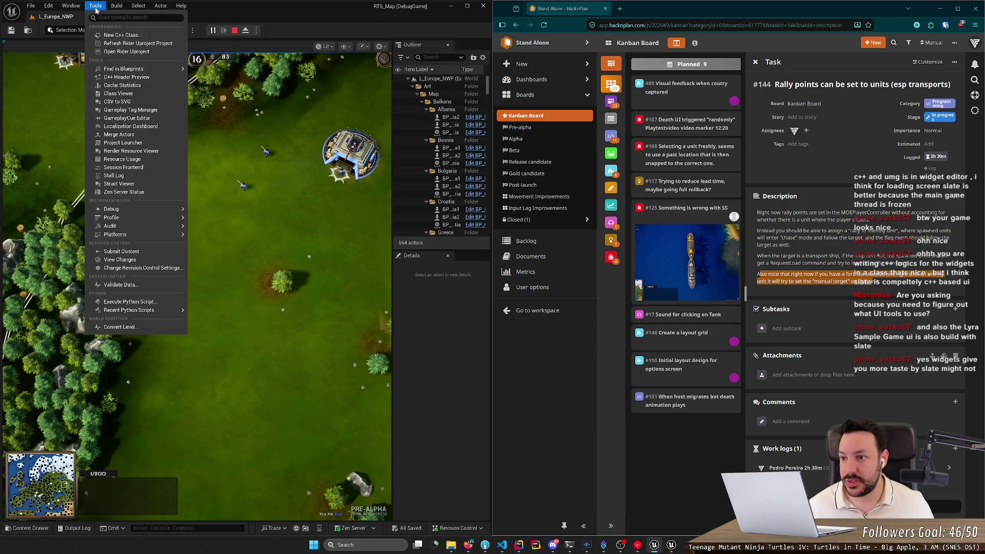
pyautogui.moveTo(134, 213)
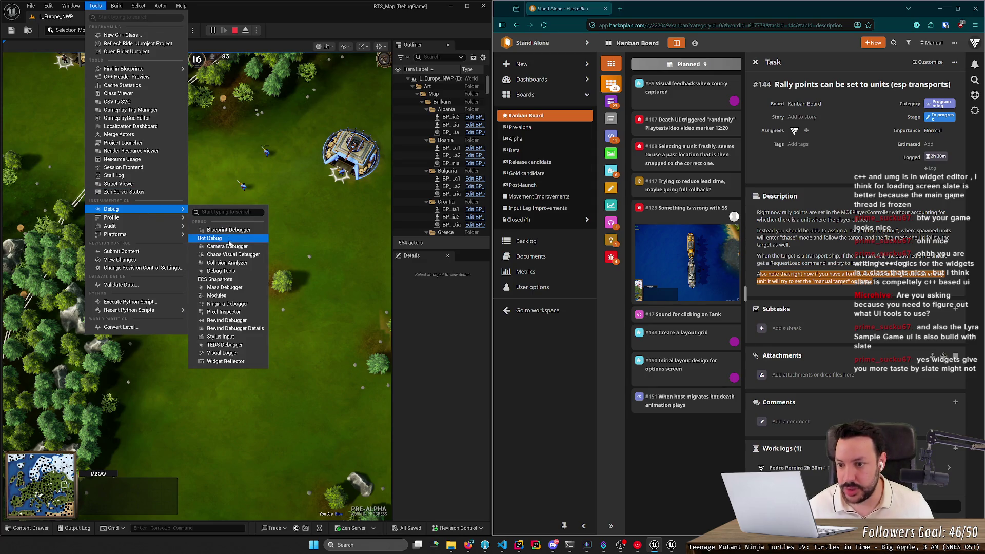
pyautogui.click(209, 238)
# - Reposition and heighten the Bot Debug Tool window, then stop the play session
pyautogui.moveTo(435, 159); pyautogui.dragTo(248, 96)
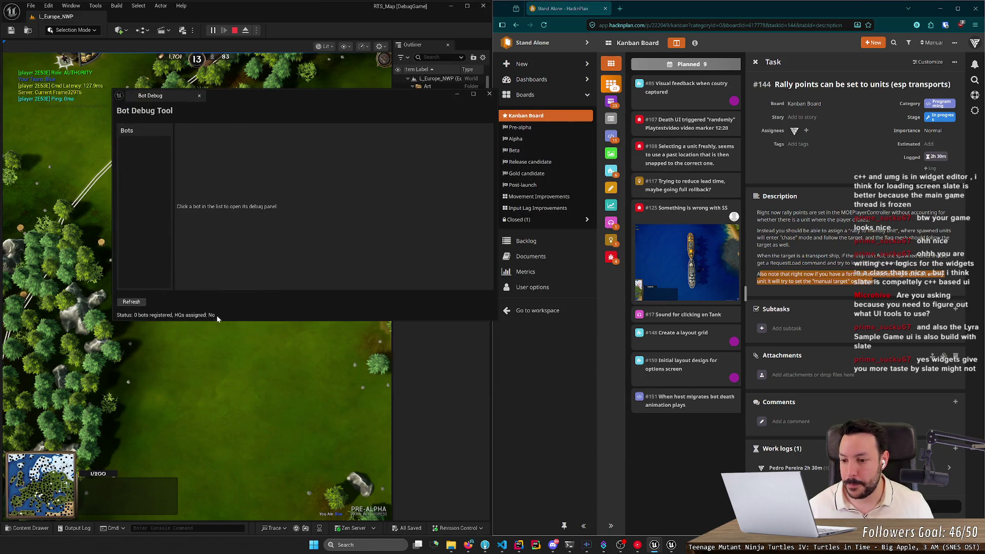
pyautogui.moveTo(222, 320)
pyautogui.mouseDown()
pyautogui.moveTo(220, 398)
pyautogui.moveTo(220, 300)
pyautogui.moveTo(215, 369)
pyautogui.moveTo(221, 358)
pyautogui.mouseUp()
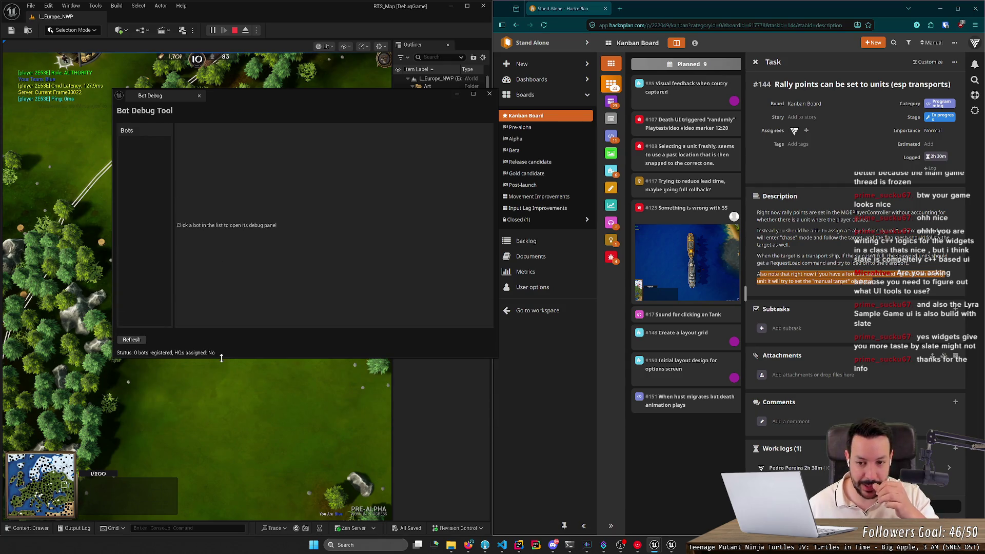
pyautogui.moveTo(177, 104); pyautogui.dragTo(464, 145)
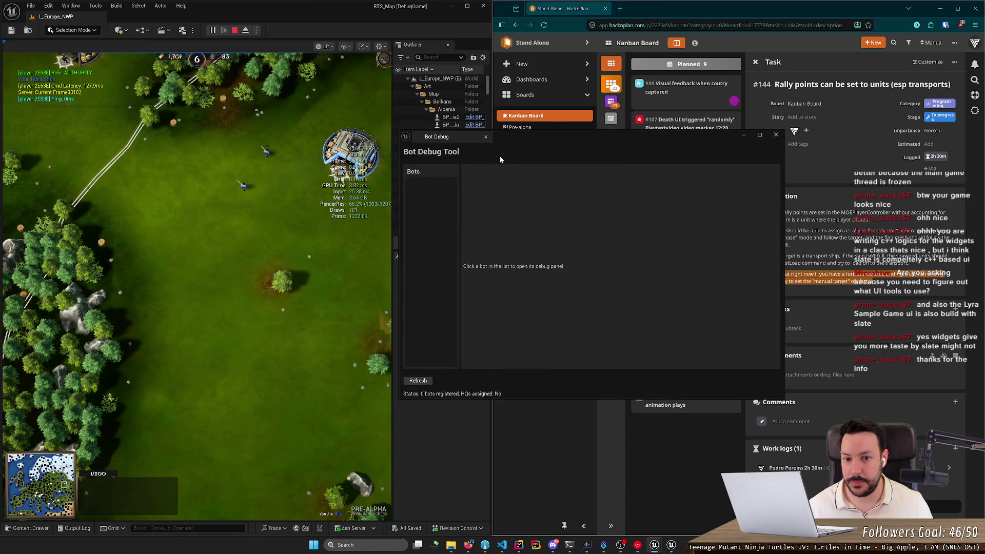
pyautogui.press('Escape')
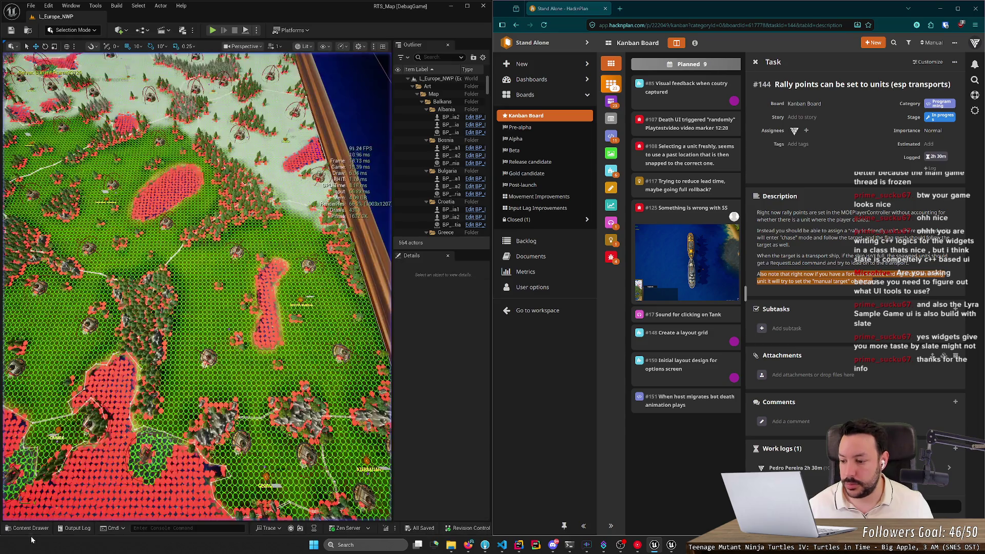
# - Find and open BP_GameMode's class defaults from the Content Drawer
pyautogui.click(31, 528)
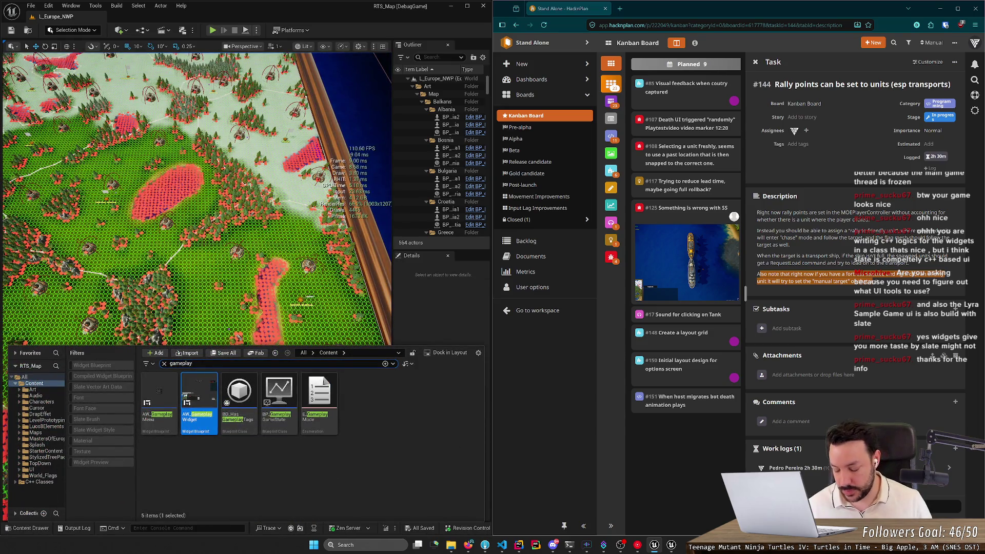
pyautogui.write('game')
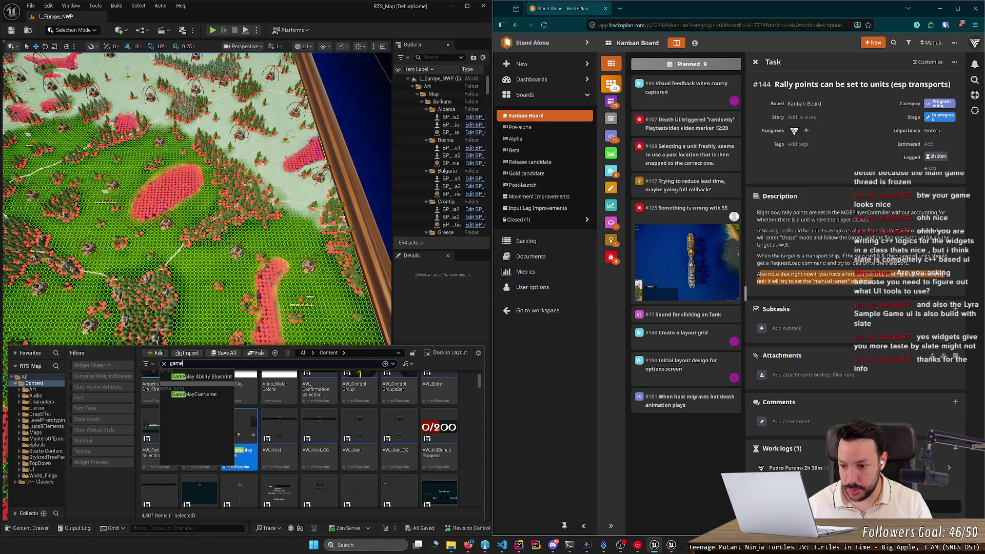
pyautogui.doubleClick(205, 399)
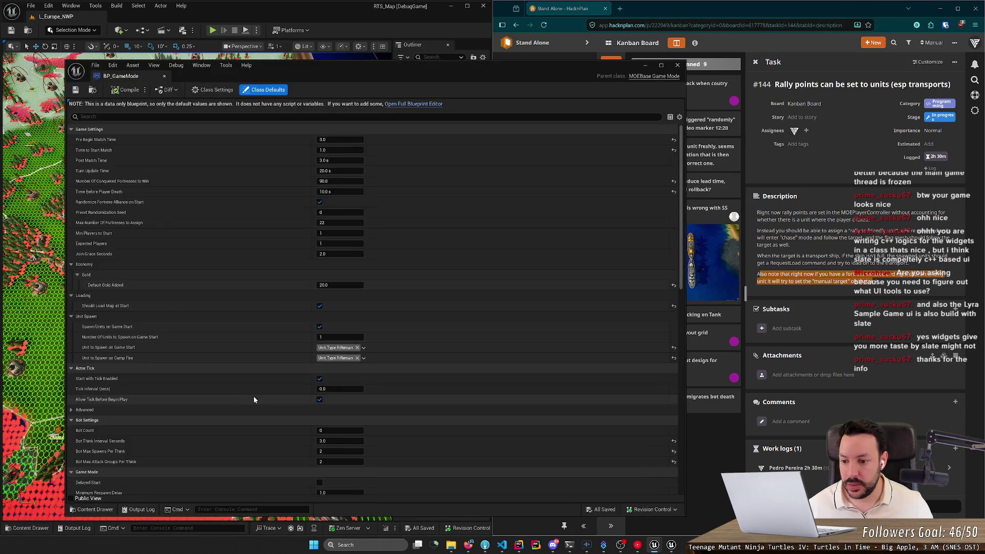
# - Set Bot Count to 10, save BP_GameMode, and return to the main level editor
pyautogui.click(340, 431)
pyautogui.write('10')
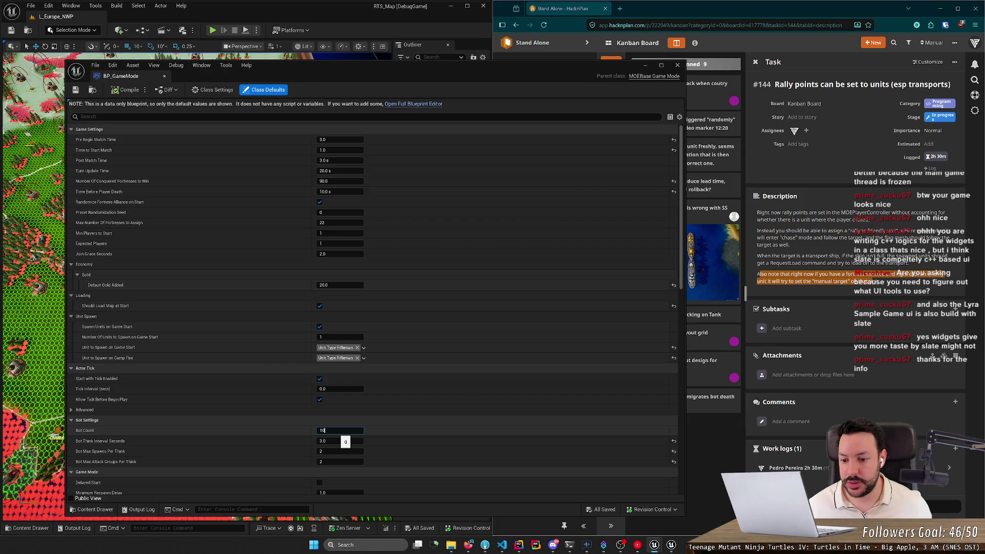
pyautogui.press('Return')
pyautogui.click(75, 90)
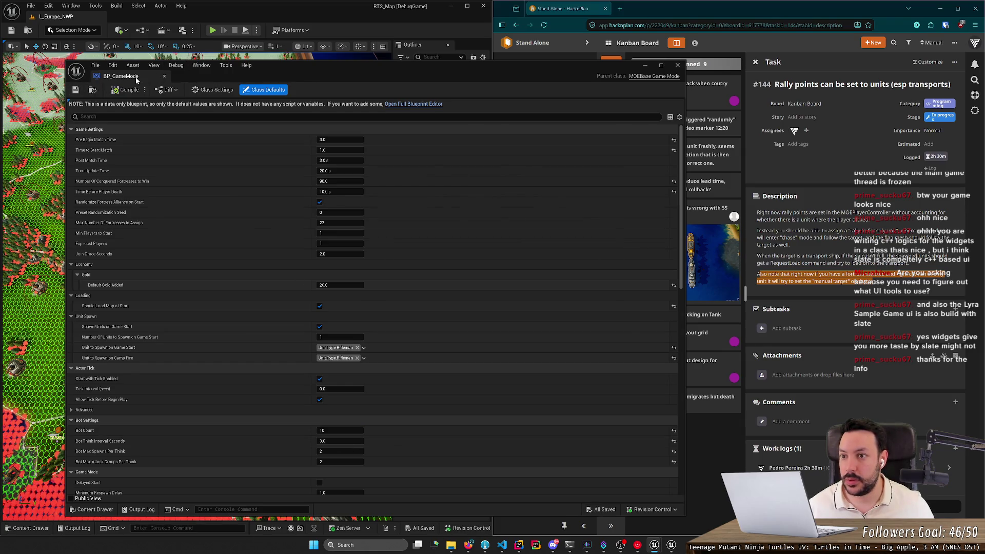
pyautogui.click(214, 32)
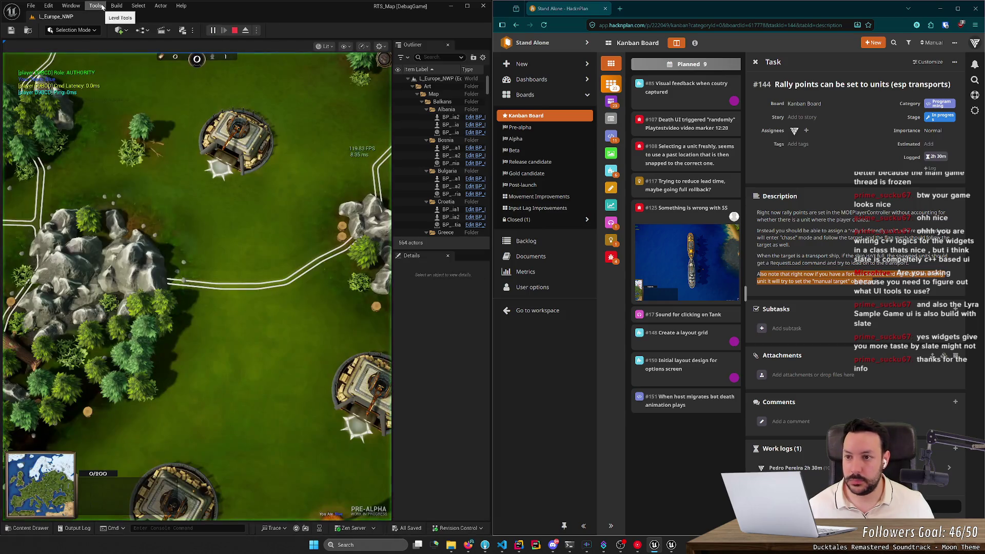
# - Open the Bot Debug Tool, start the match and refresh the registered bots list
pyautogui.click(97, 6)
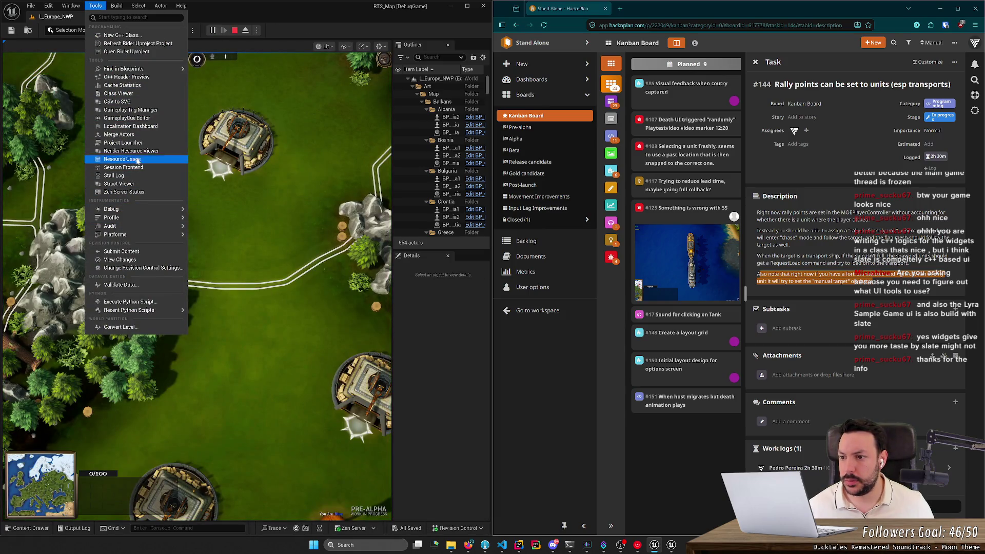
pyautogui.moveTo(133, 209)
pyautogui.click(220, 238)
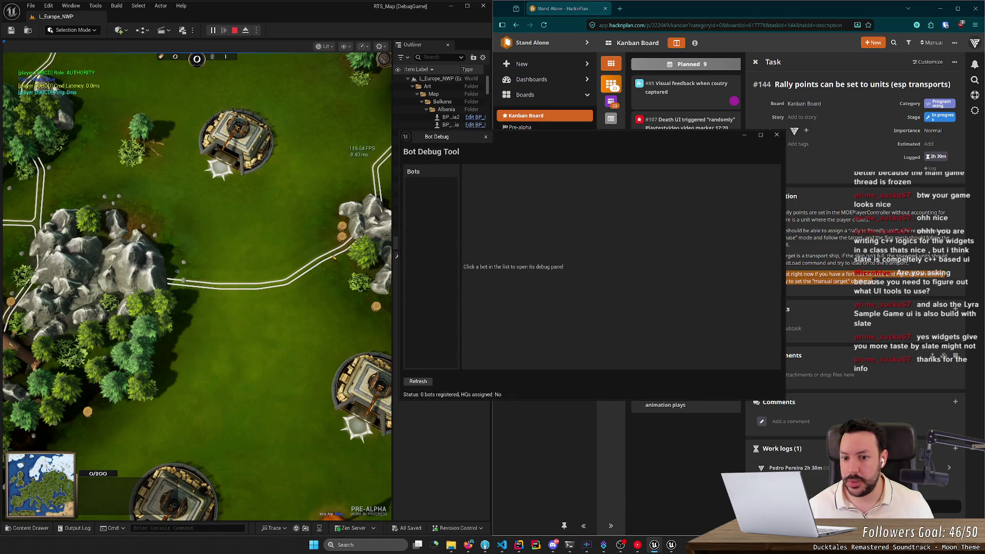
pyautogui.click(418, 381)
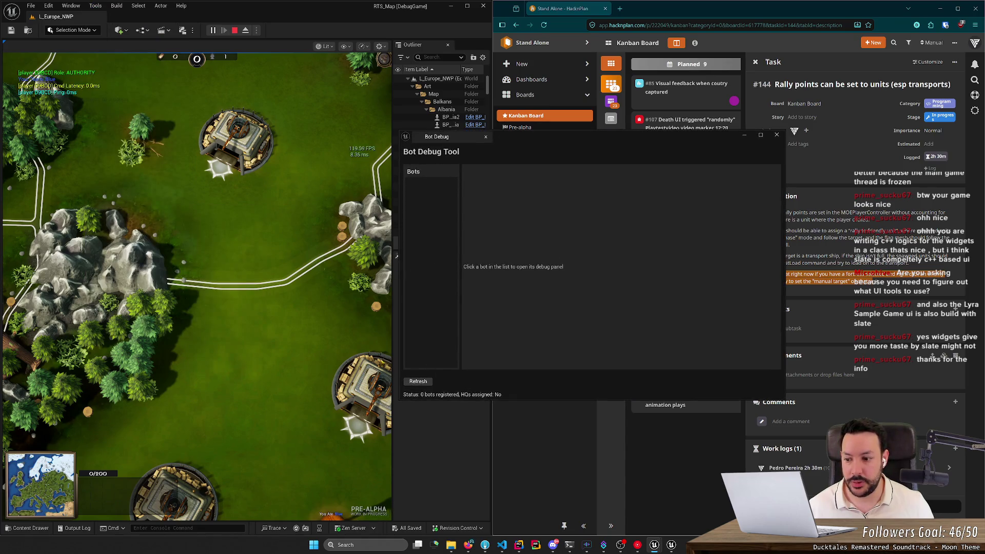
pyautogui.click(427, 383)
# - Open the Team 2, Team 3 and Team 4 VOLGA bot panels with the tool enlarged
pyautogui.click(428, 188)
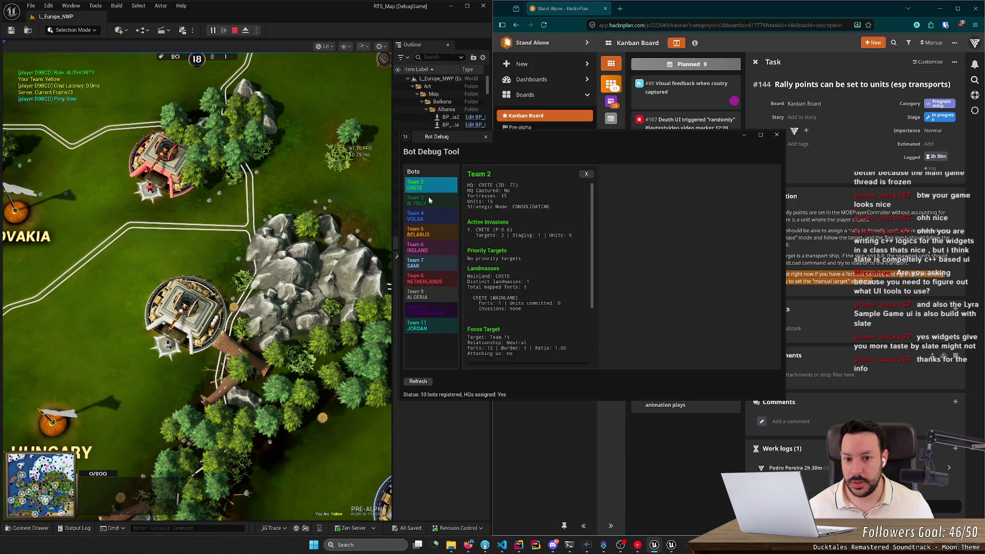
pyautogui.click(428, 200)
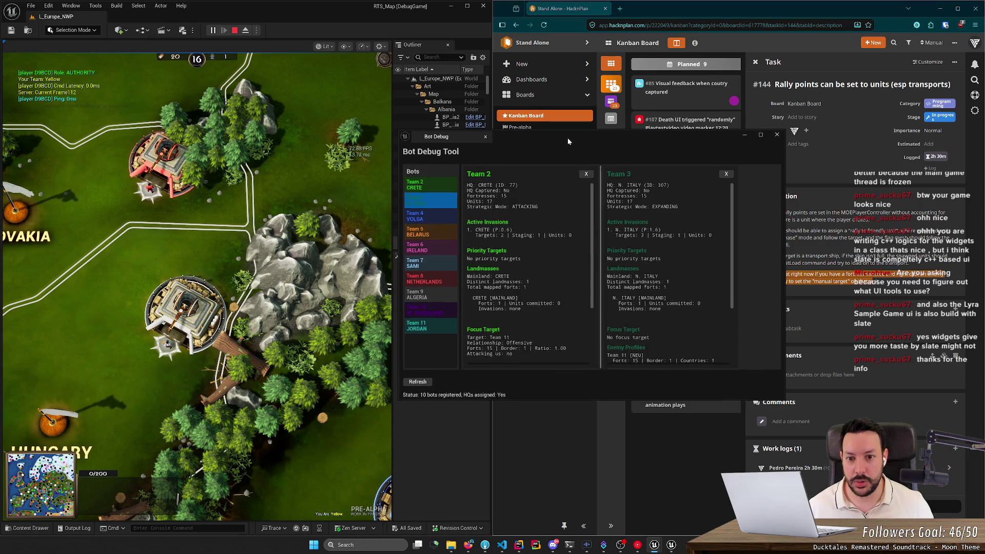
pyautogui.doubleClick(567, 137)
pyautogui.click(64, 88)
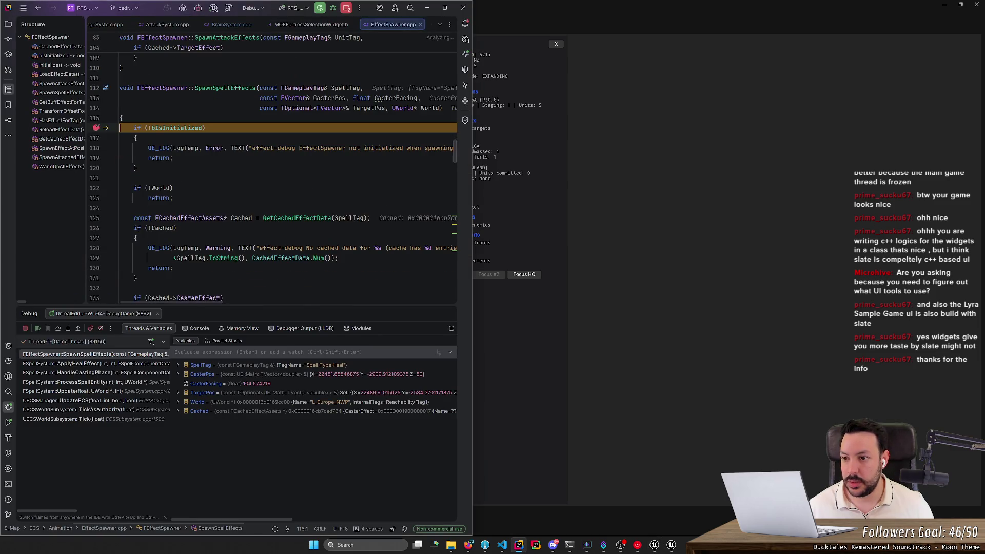
# - Remove the line-116 breakpoint in Rider and resume the paused game
pyautogui.click(94, 127)
pyautogui.click(38, 328)
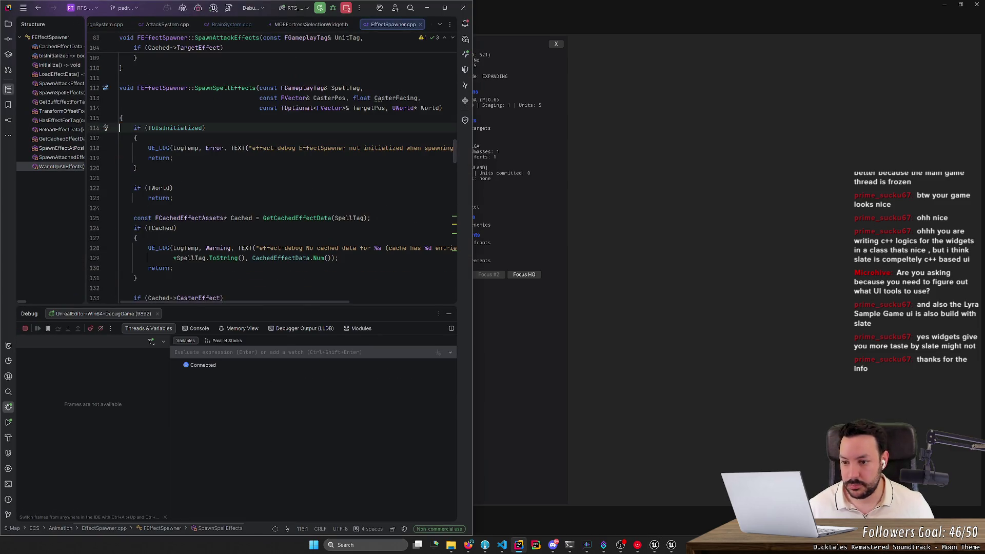
pyautogui.hotkey('alt', 'Tab')
pyautogui.hotkey('alt', 'Tab')
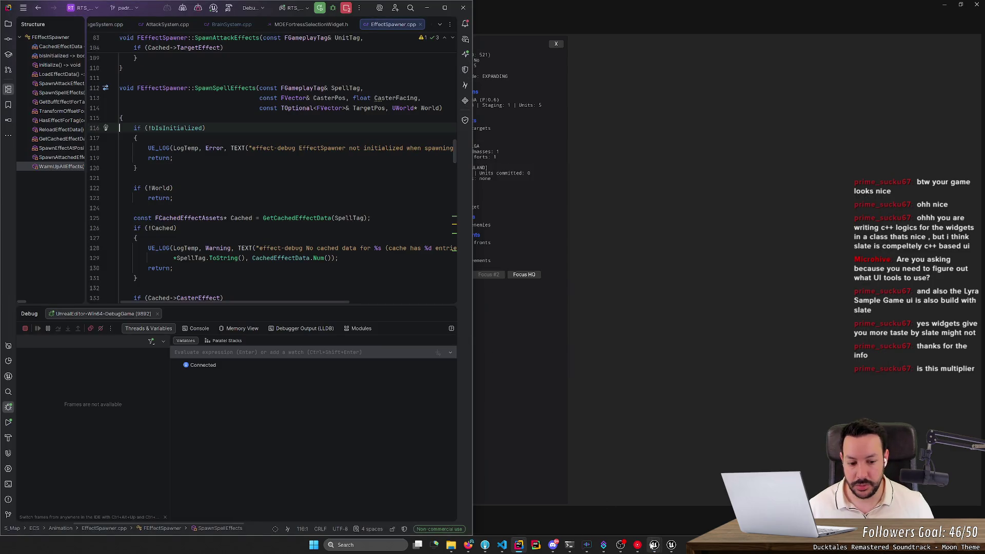
# - Show the Bot Debug Tool full screen, then return to the editor's running game
pyautogui.click(667, 545)
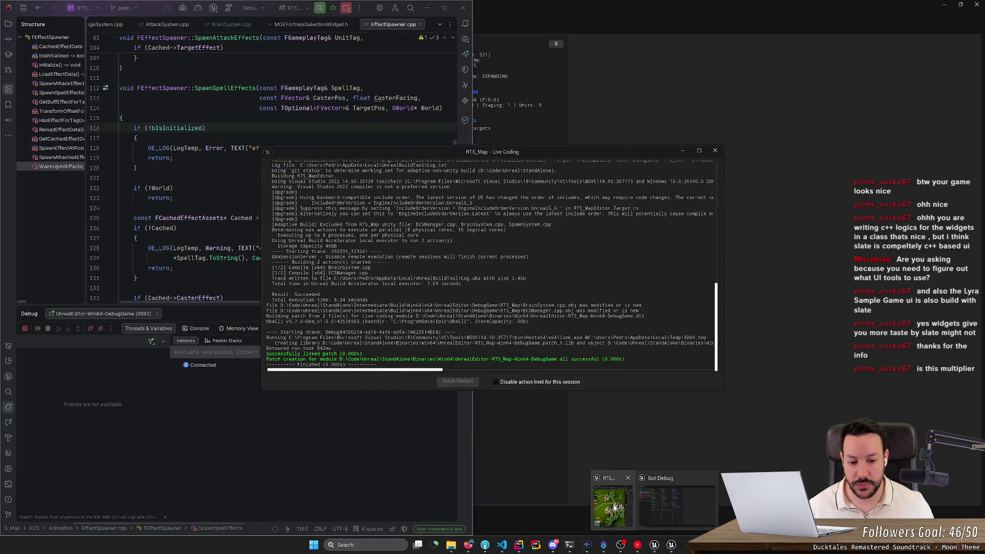
pyautogui.click(650, 506)
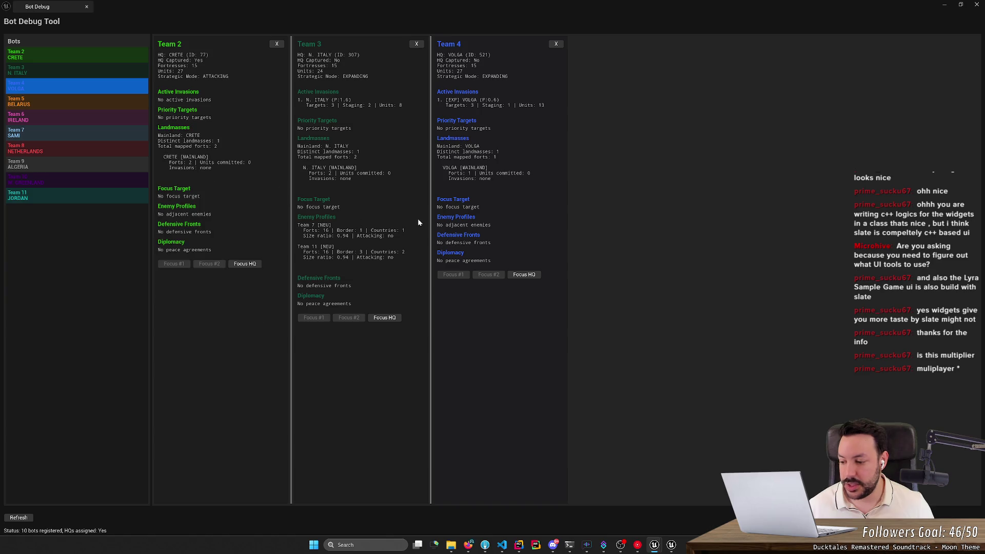
pyautogui.hotkey('alt', 'Tab')
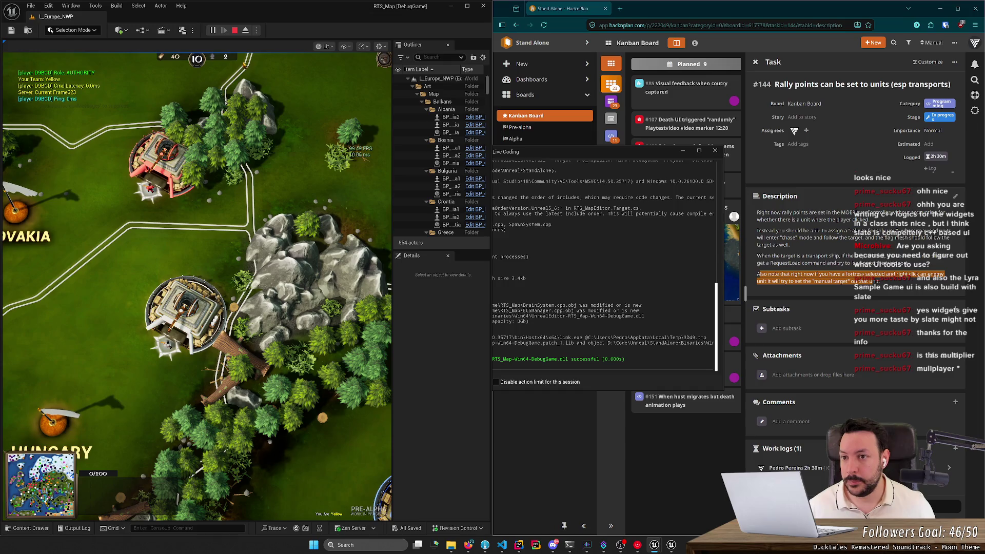
# - Zoom out the game view and jump the camera to the Catalonia coast via the minimap
pyautogui.scroll(-3, 232, 264)
pyautogui.scroll(-5, 232, 263)
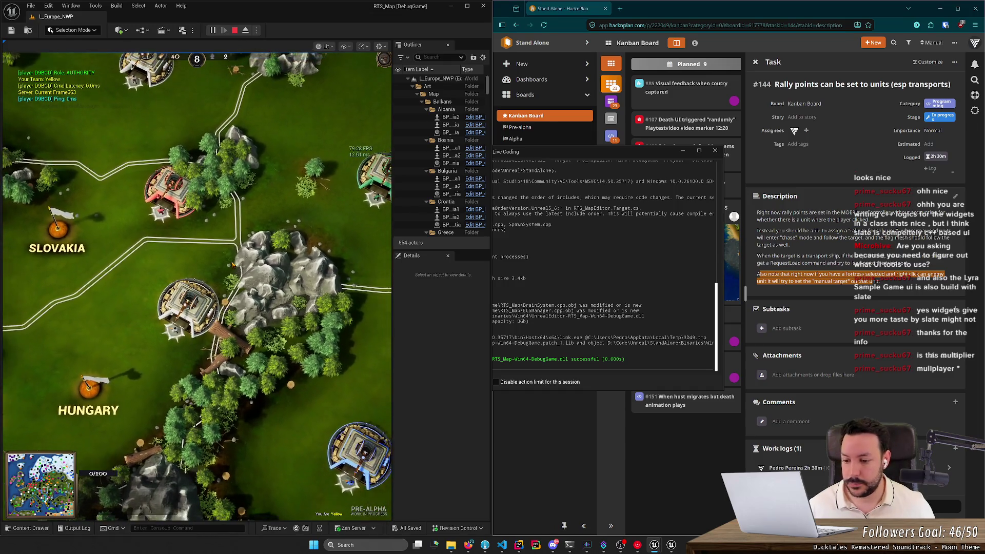
pyautogui.click(23, 504)
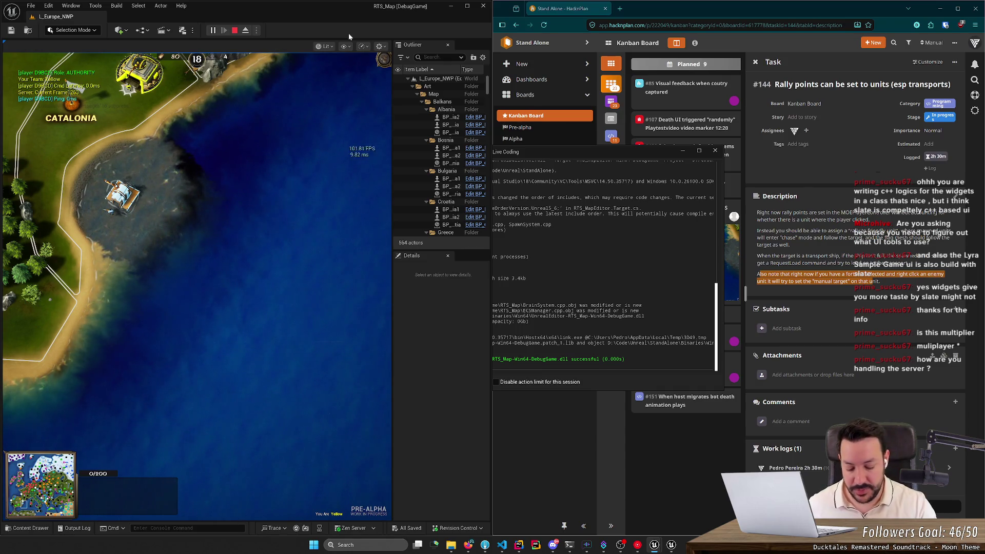
pyautogui.press('XF86AudioLowerVolume')
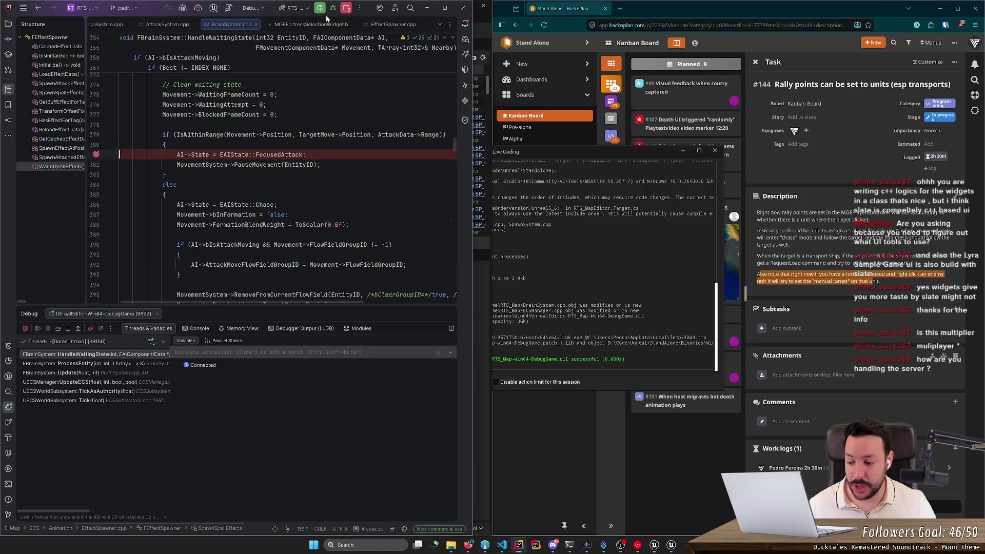
# - Resume the game in Rider's debugger from the line-381 breakpoint
pyautogui.click(39, 326)
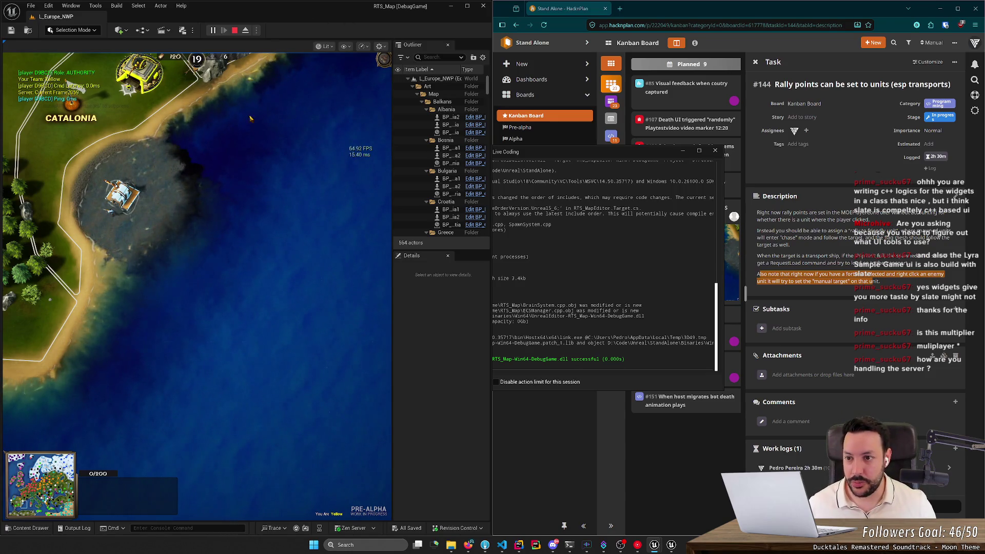
# - Pan the game camera to Slovenia and Croatia with minimap drags and WASD, then undock the editor
pyautogui.scroll(-2, 129, 256)
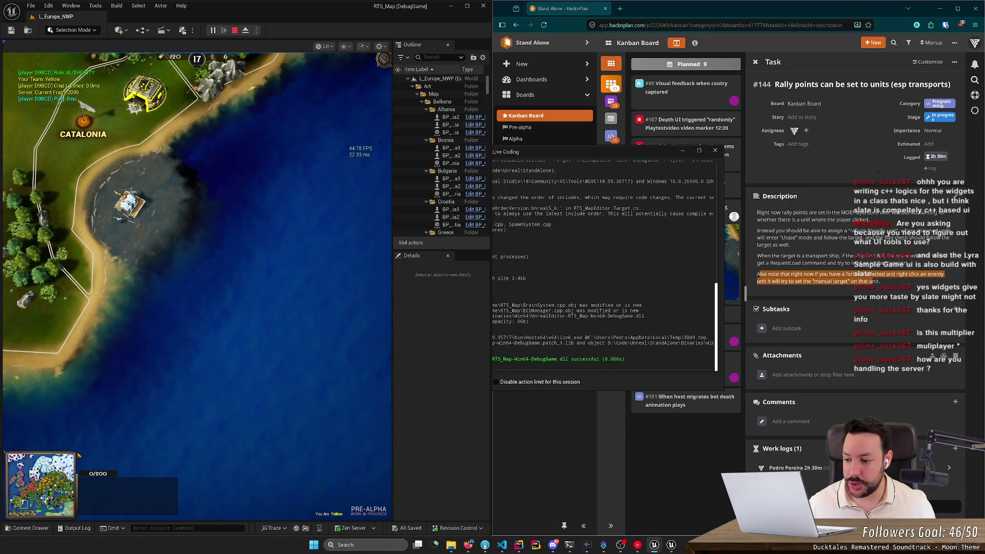
pyautogui.moveTo(39, 484); pyautogui.dragTo(19, 506)
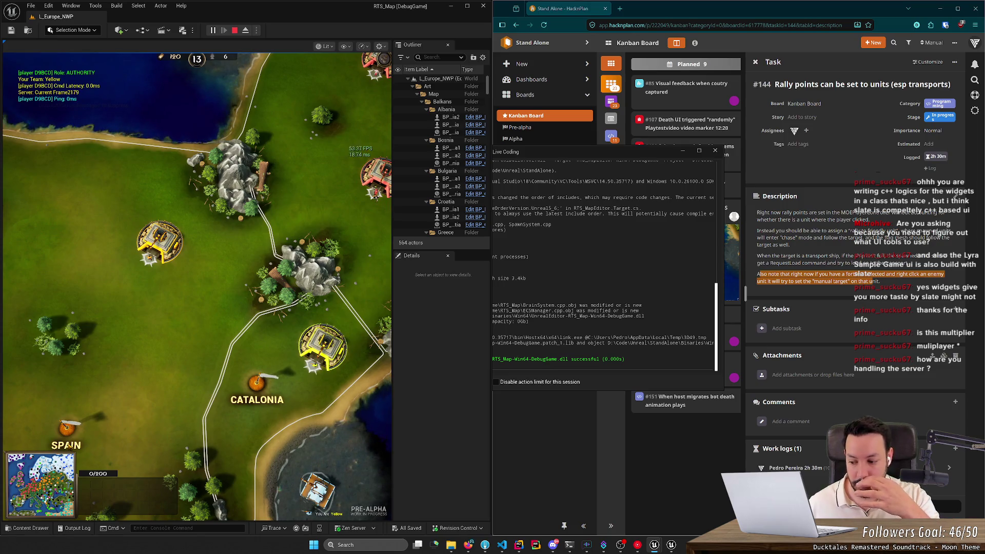
pyautogui.moveTo(44, 485); pyautogui.dragTo(43, 495)
pyautogui.moveTo(66, 448); pyautogui.dragTo(204, 346)
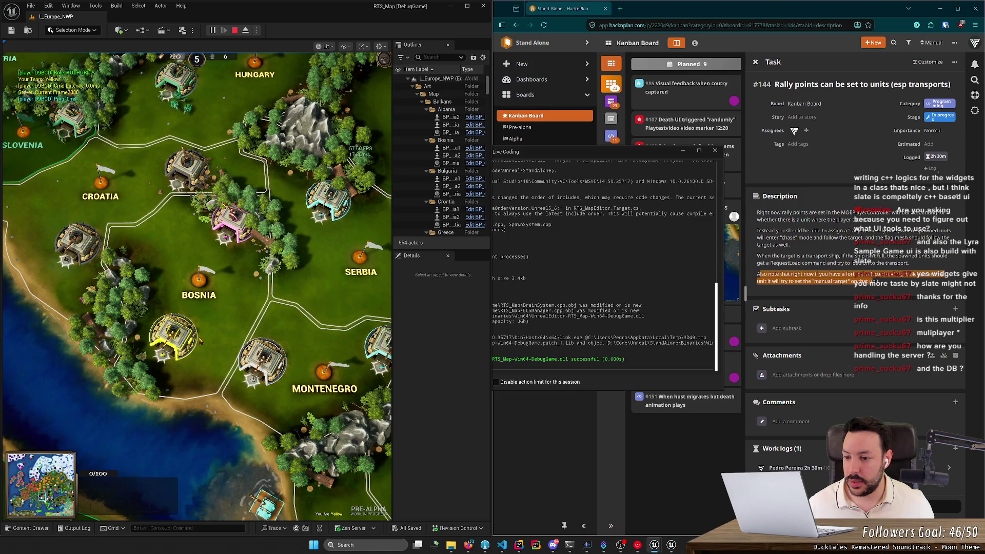
pyautogui.press('w')
pyautogui.press('a')
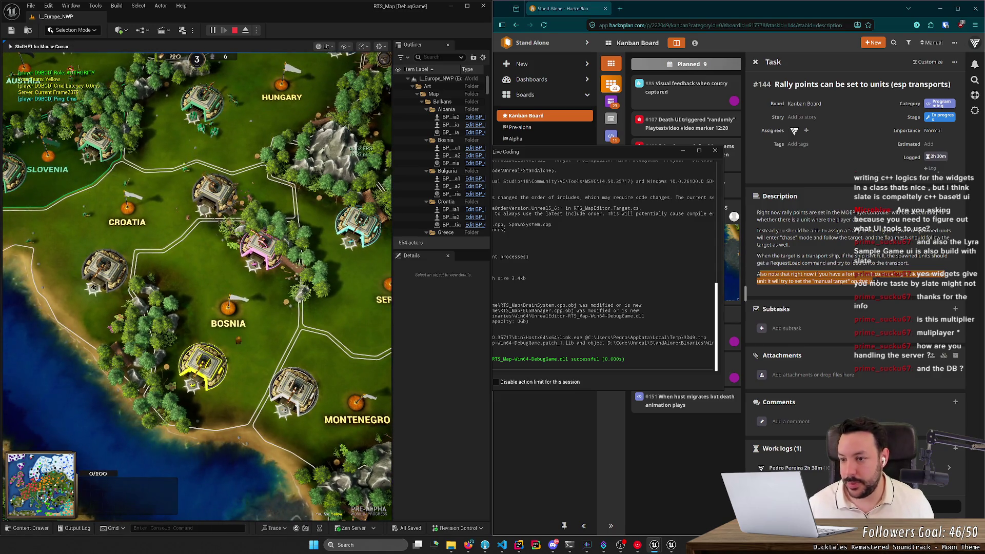
pyautogui.press('a')
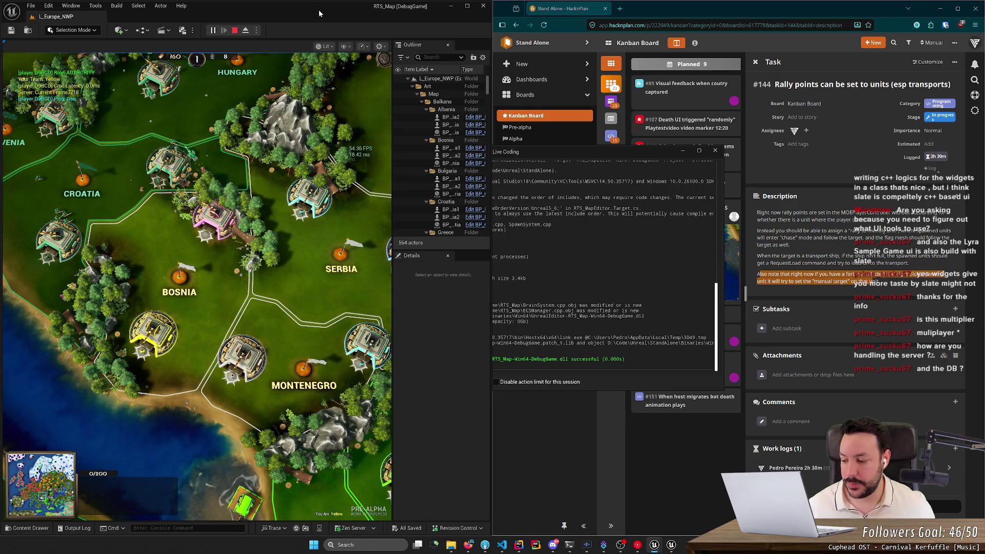
pyautogui.moveTo(319, 11)
pyautogui.mouseDown()
pyautogui.moveTo(501, 63)
pyautogui.moveTo(533, 60)
pyautogui.mouseUp()
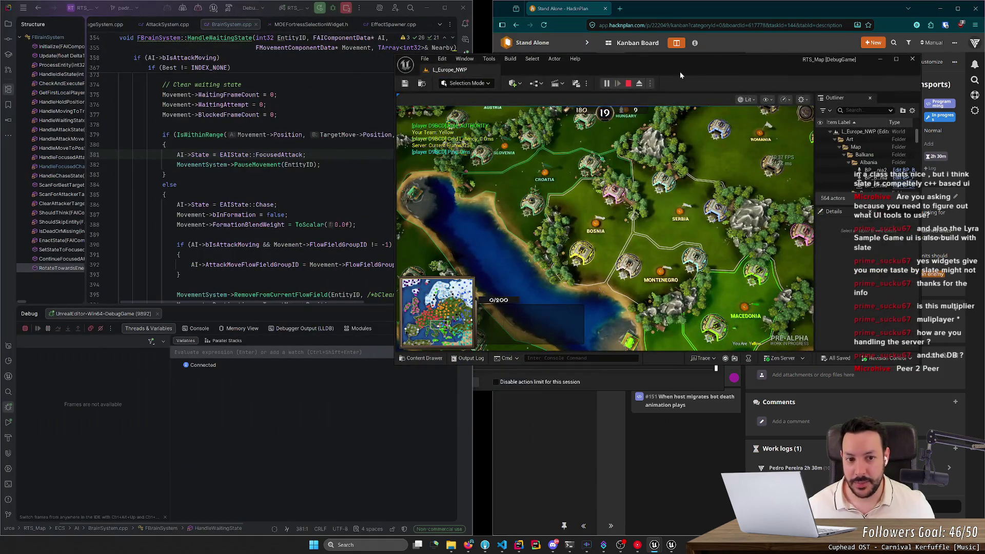
# - Maximize the editor and pan the game camera over Spain, Portugal and Catalonia
pyautogui.doubleClick(679, 71)
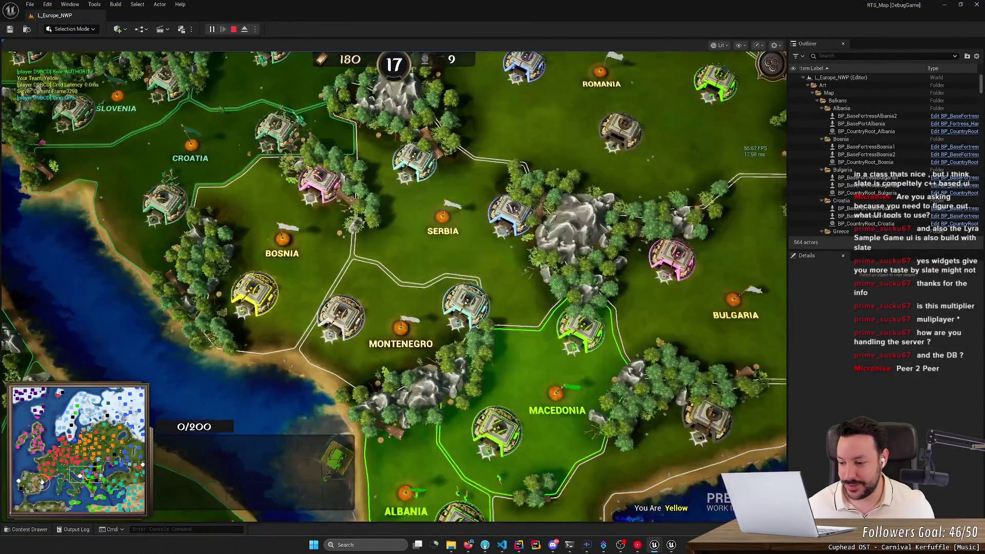
pyautogui.click(50, 488)
pyautogui.moveTo(50, 487); pyautogui.dragTo(41, 482)
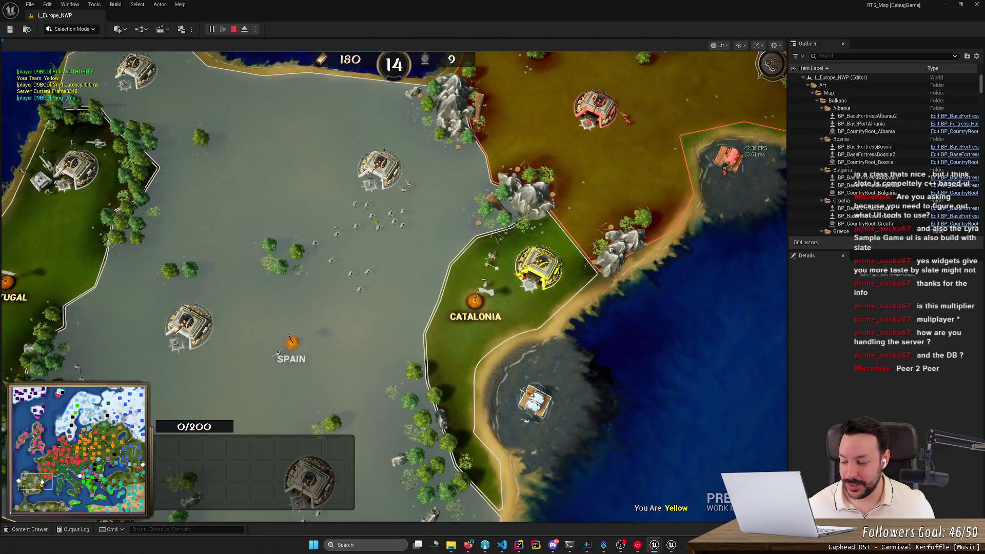
pyautogui.press('a')
pyautogui.press('s')
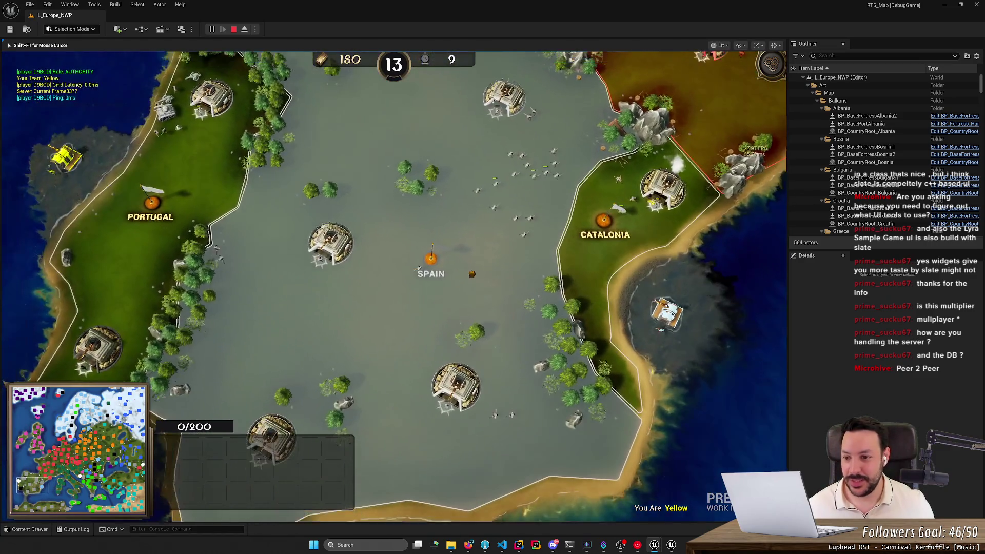
pyautogui.press('s')
pyautogui.press('d')
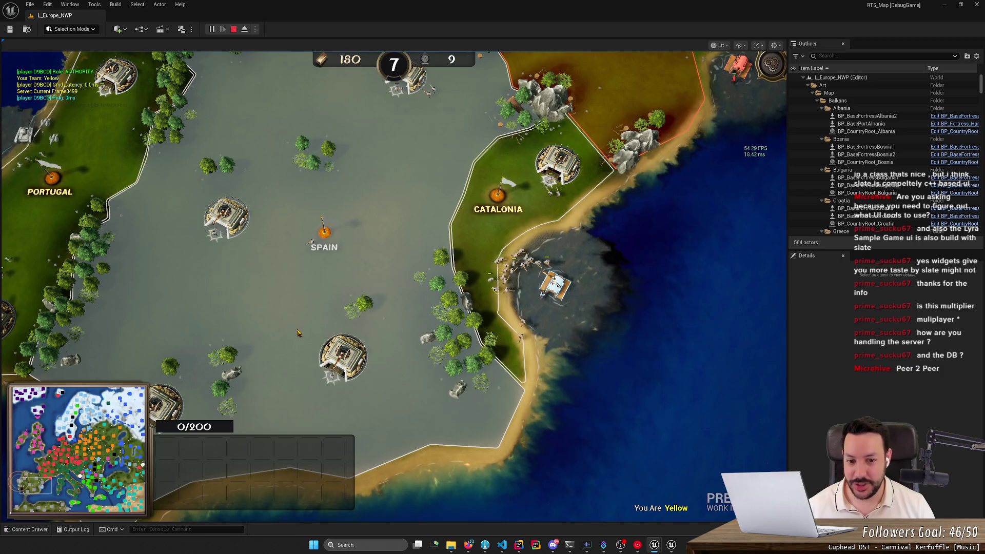
# - Eject to a free editor camera and zoom in and out to inspect the scene
pyautogui.click(245, 30)
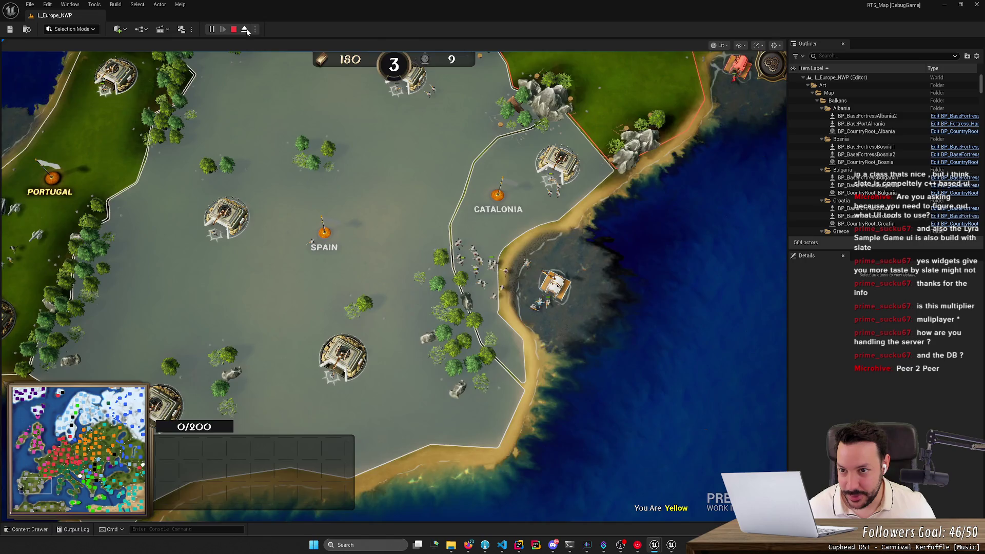
pyautogui.scroll(-10, 391, 202)
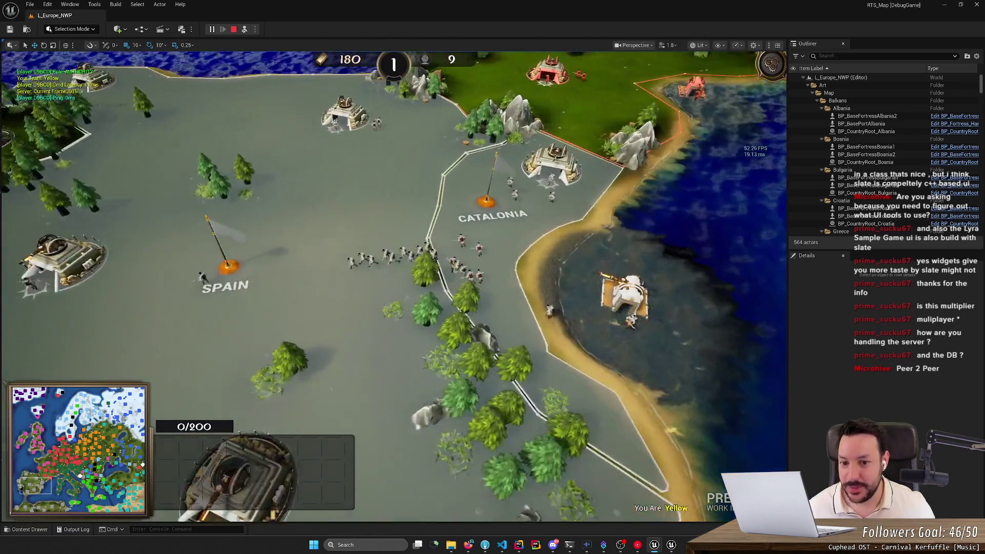
pyautogui.scroll(8, 394, 288)
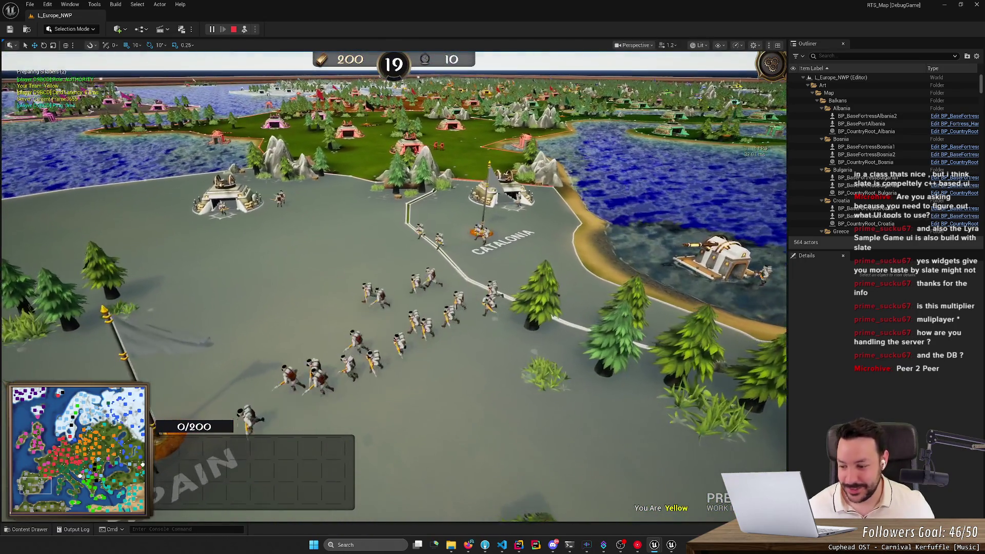
pyautogui.scroll(-8, 394, 287)
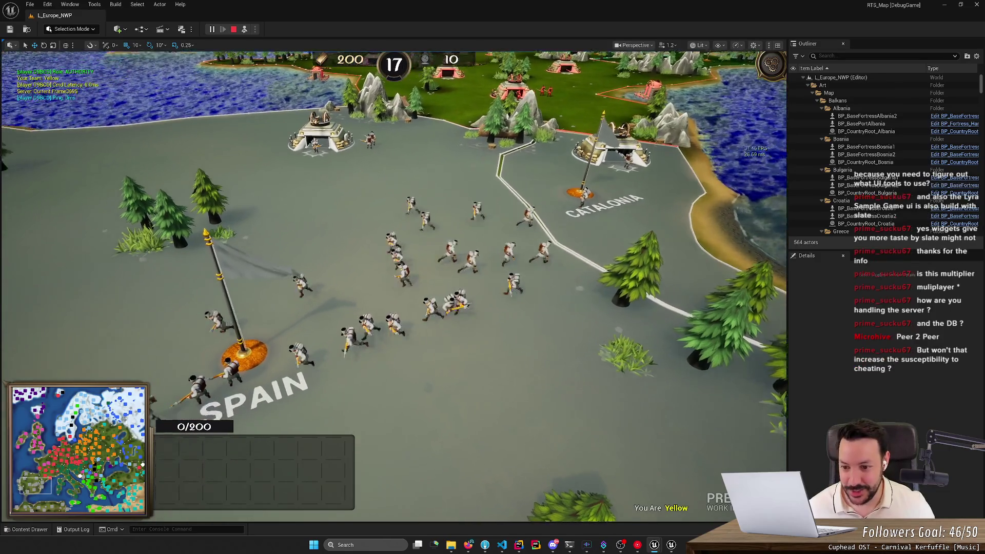
pyautogui.scroll(5, 394, 288)
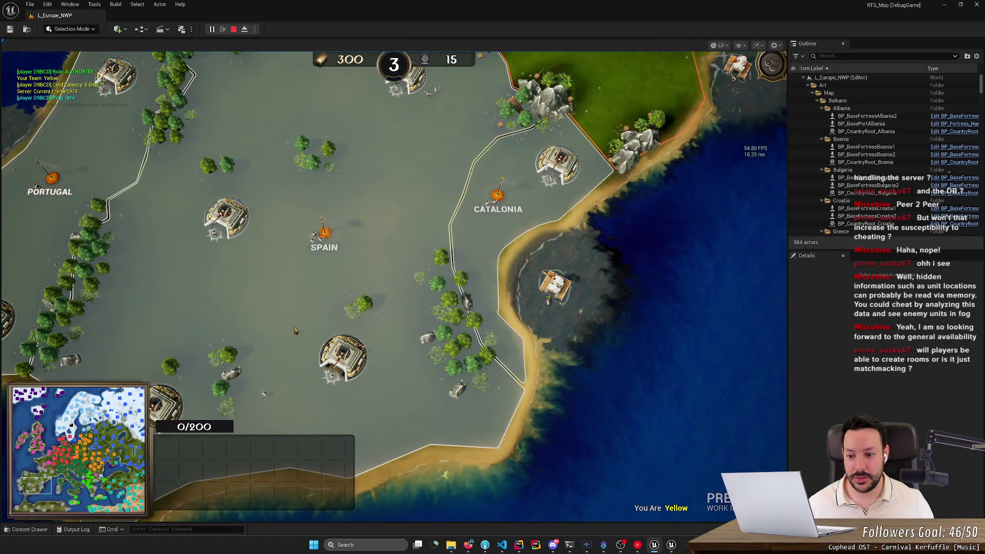
# - Eject to the editor camera, zoom around the map, then stop the Play-In-Editor session
pyautogui.click(244, 30)
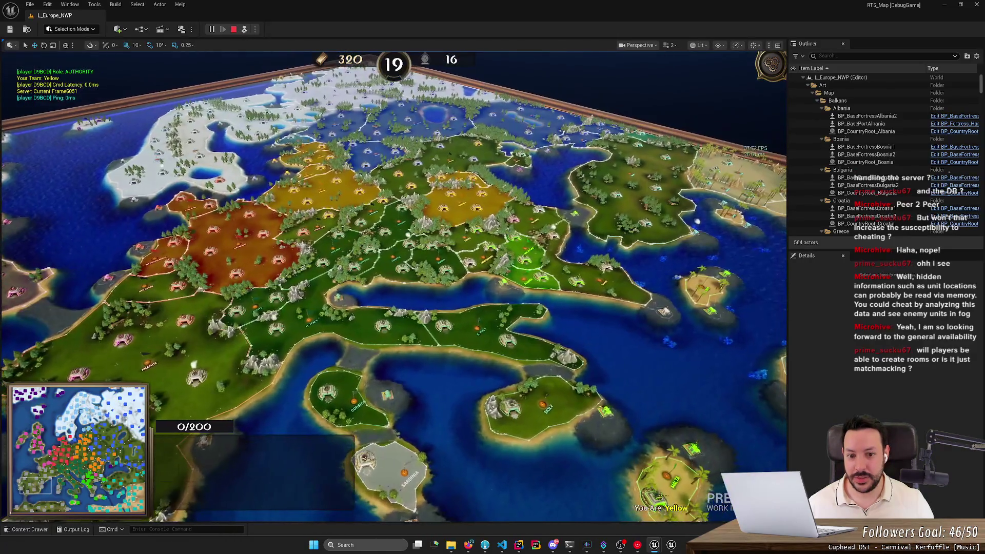
pyautogui.scroll(2, 394, 277)
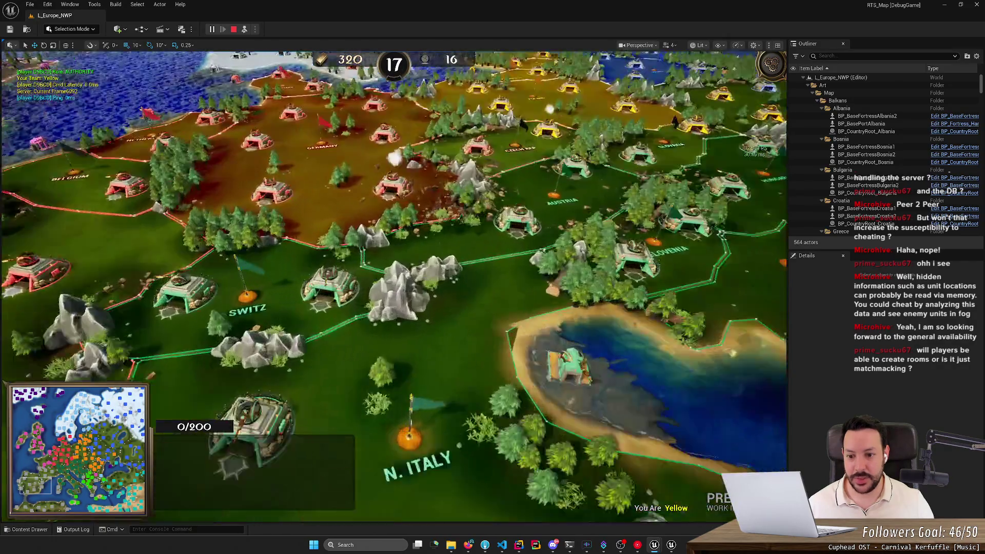
pyautogui.scroll(2, 394, 277)
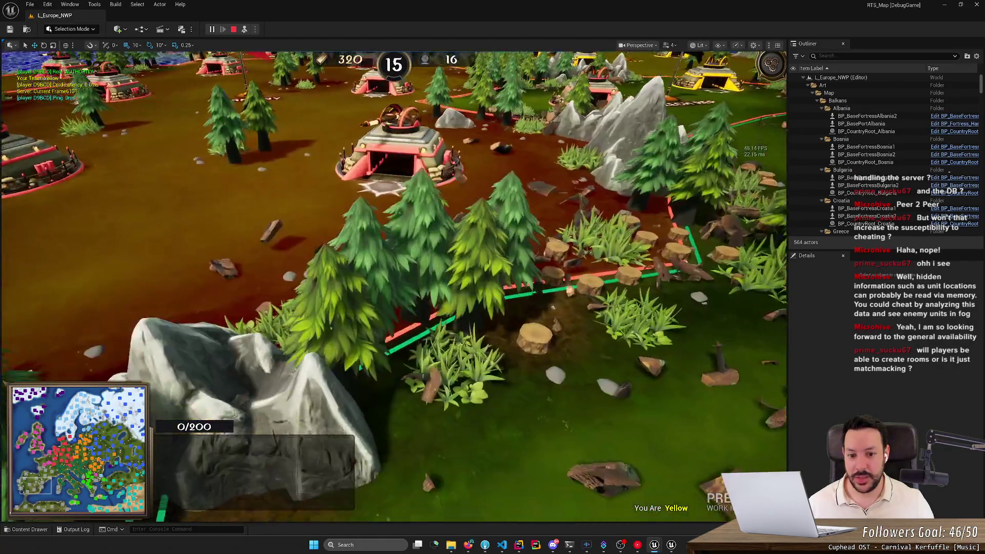
pyautogui.scroll(-2, 394, 277)
pyautogui.scroll(-4, 283, 199)
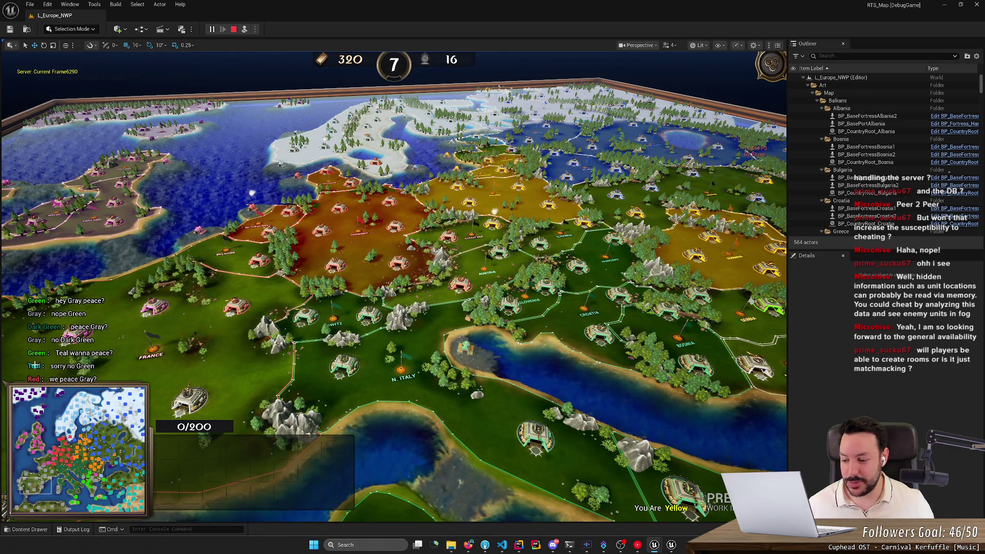
pyautogui.click(234, 30)
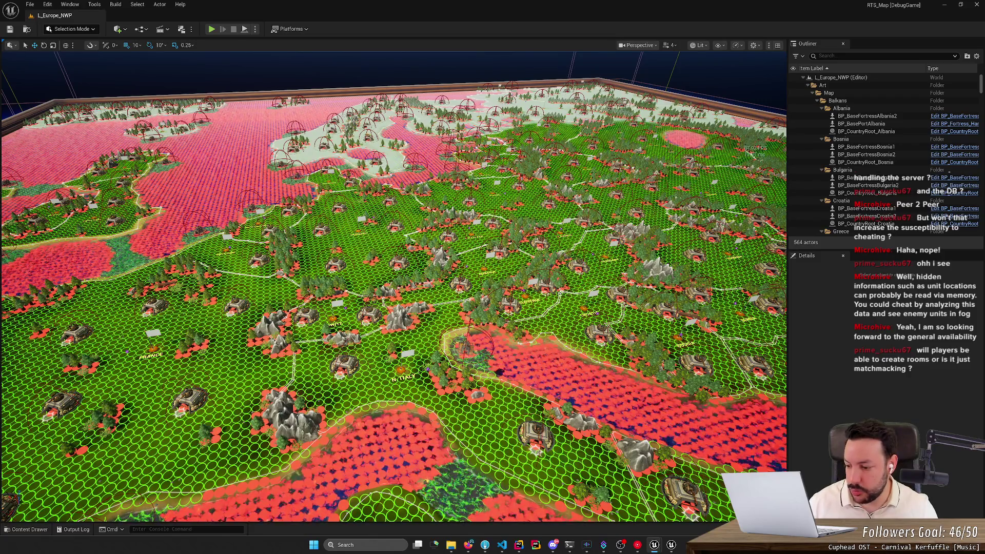
pyautogui.scroll(-10, 255, 193)
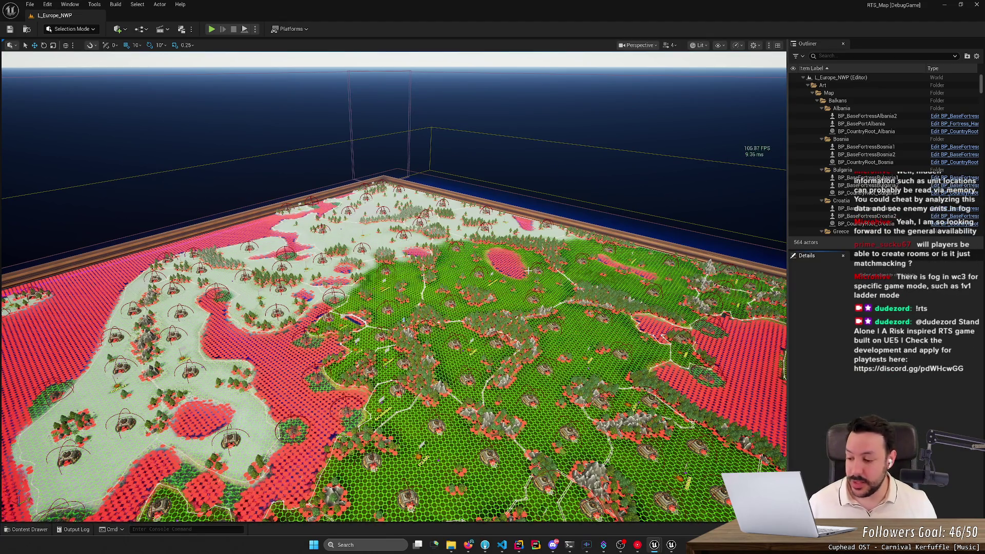
pyautogui.moveTo(528, 271)
pyautogui.mouseDown()
pyautogui.moveTo(477, 240)
pyautogui.moveTo(490, 262)
pyautogui.mouseUp()
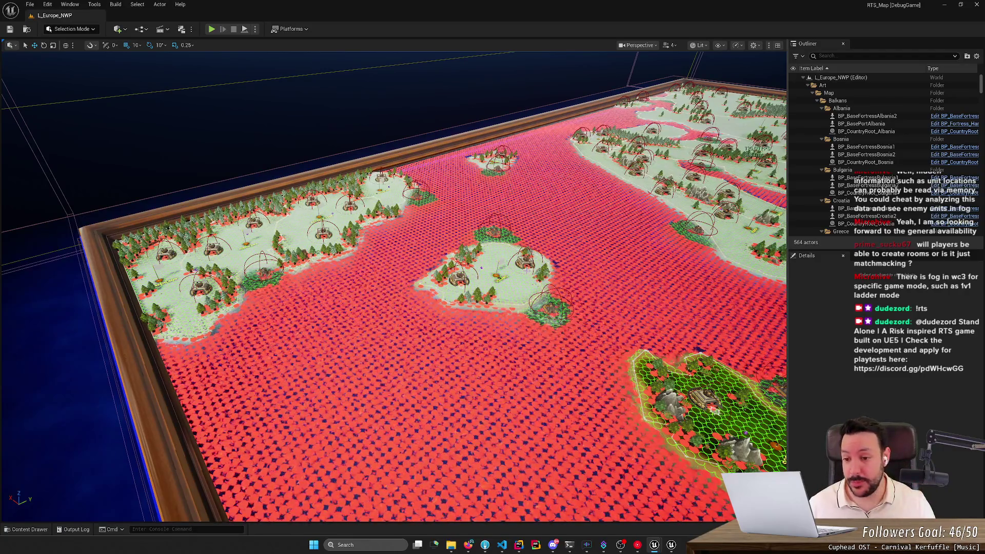
pyautogui.moveTo(424, 274)
pyautogui.mouseDown()
pyautogui.moveTo(424, 257)
pyautogui.moveTo(375, 264)
pyautogui.moveTo(374, 246)
pyautogui.mouseUp()
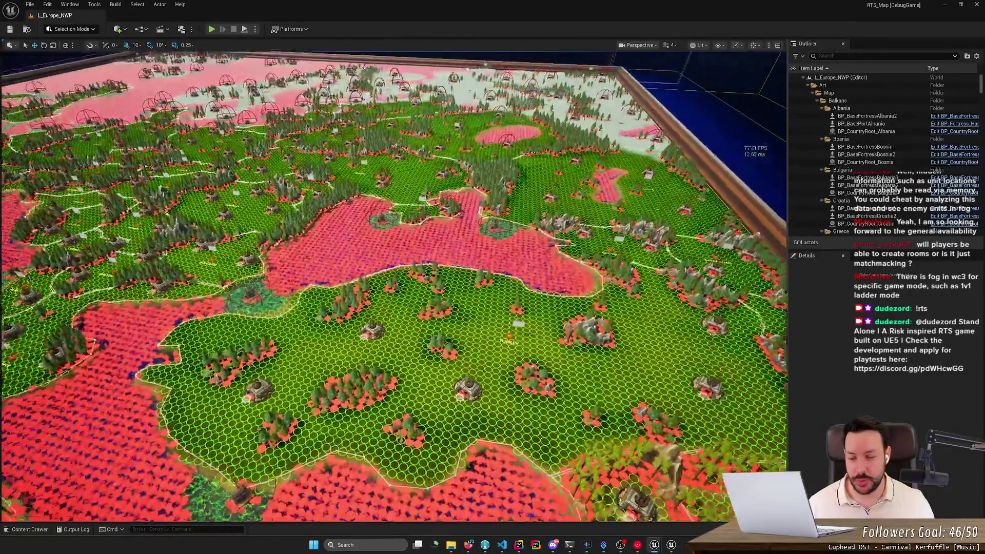
pyautogui.scroll(3, 392, 287)
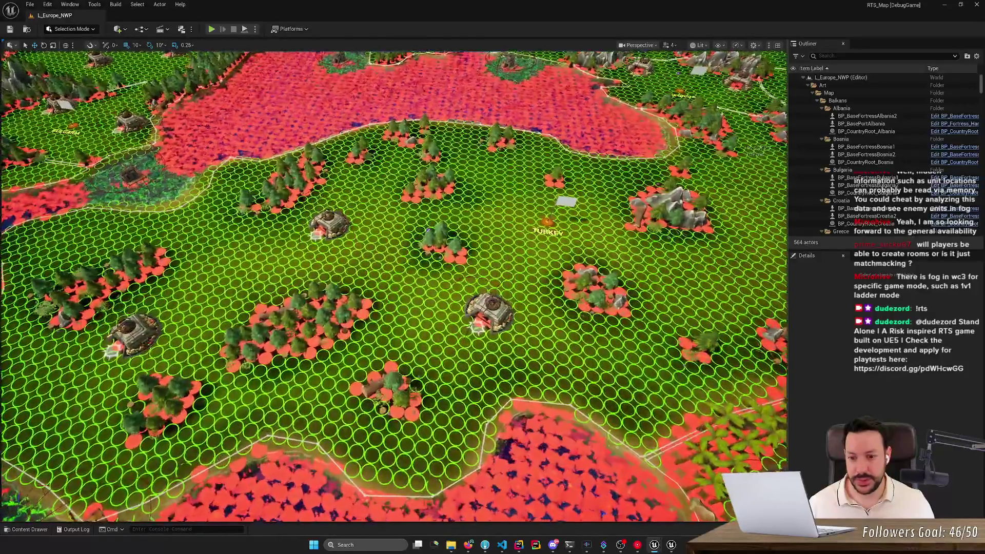
pyautogui.press('a')
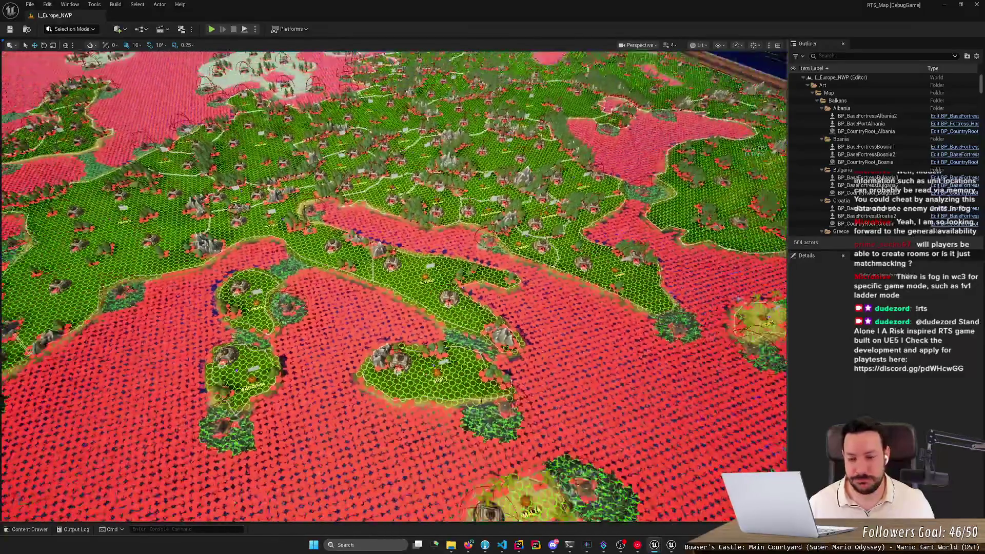
pyautogui.press('a')
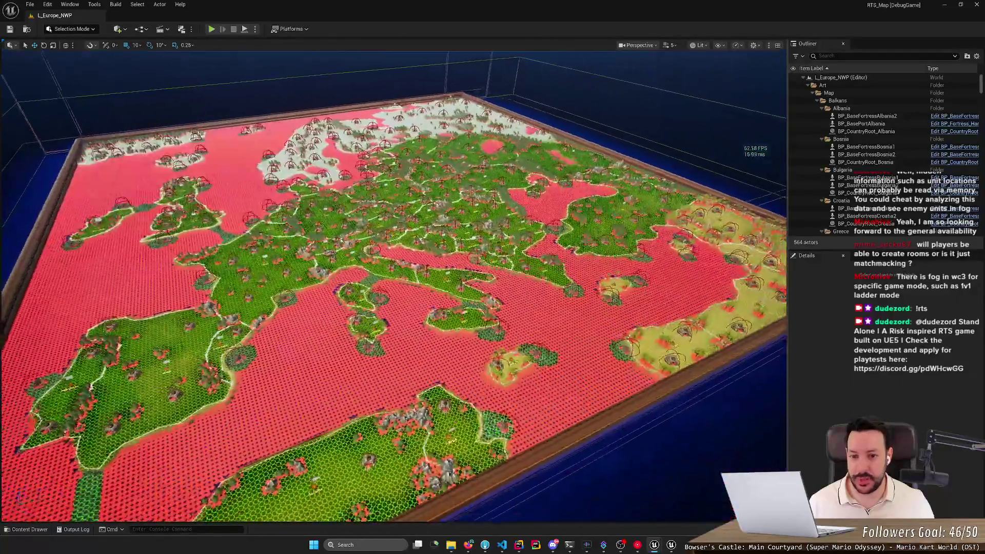
pyautogui.scroll(-5, 394, 287)
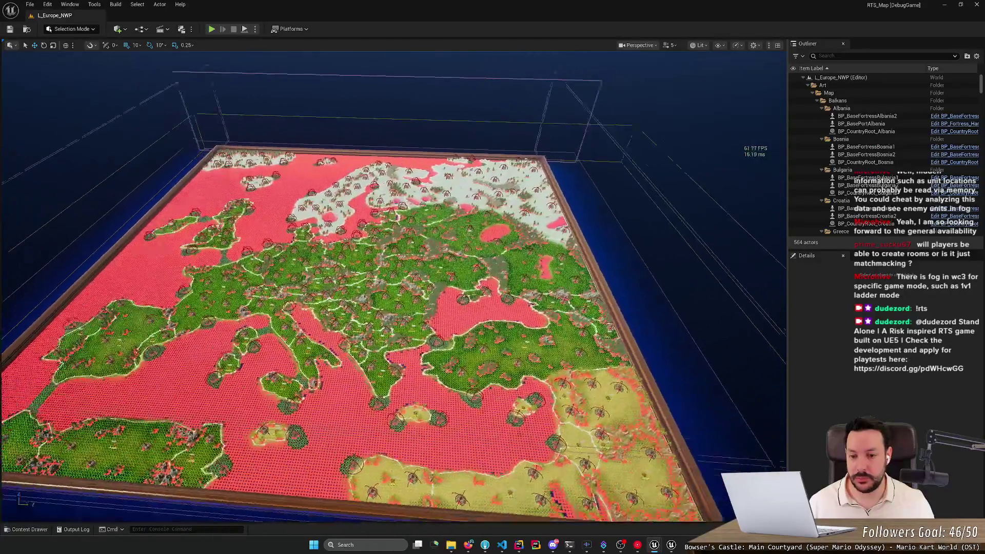
pyautogui.scroll(5, 393, 287)
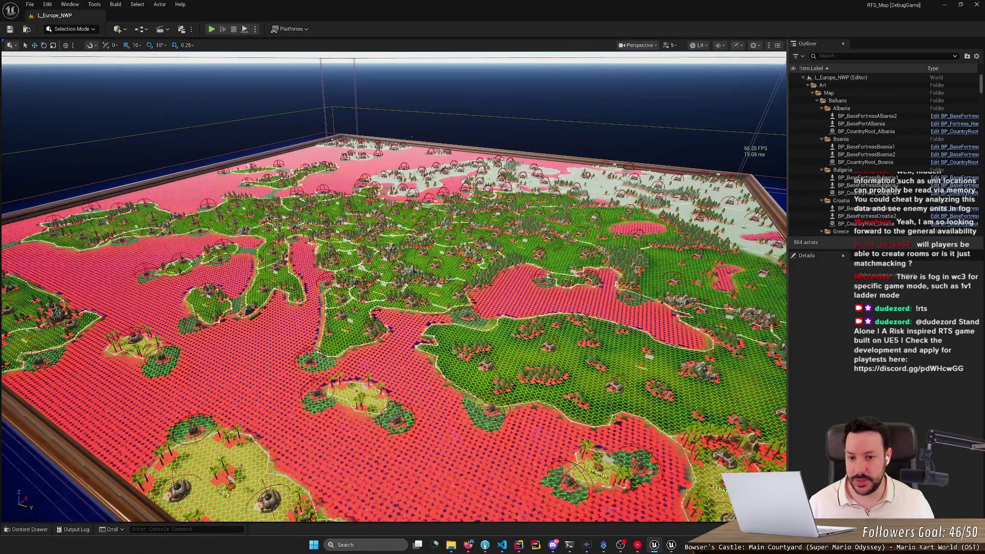
pyautogui.scroll(-3, 394, 287)
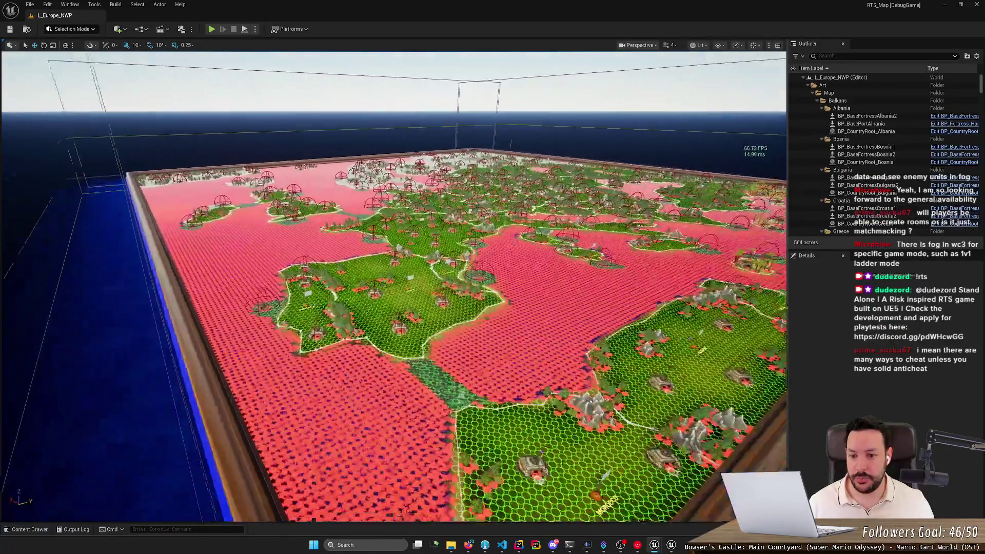
pyautogui.scroll(-4, 394, 288)
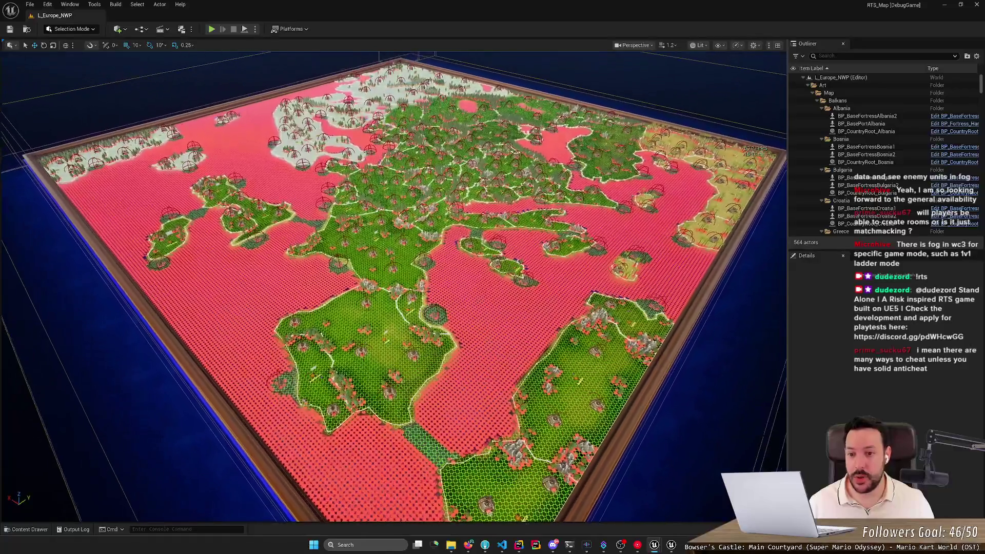
pyautogui.scroll(2, 394, 288)
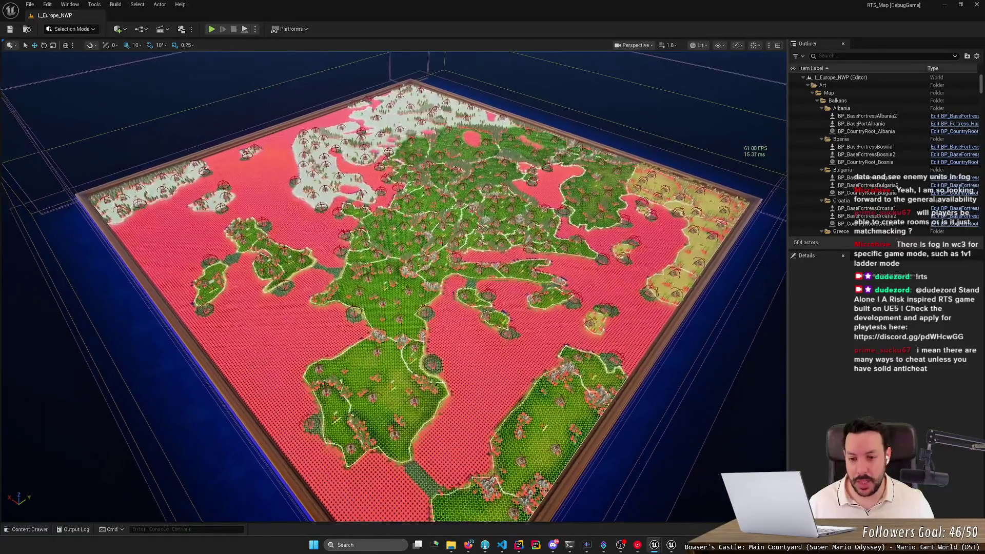
pyautogui.scroll(2, 393, 287)
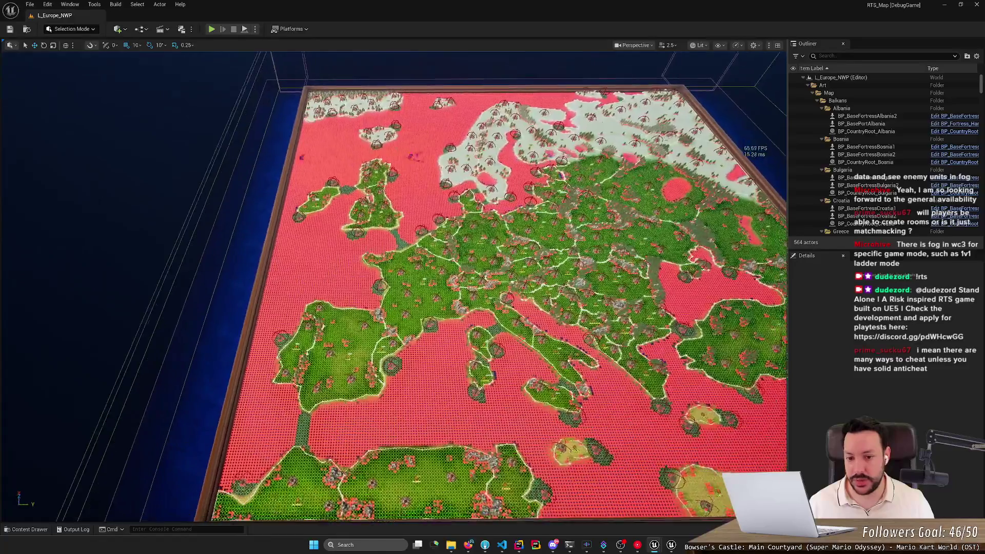
pyautogui.press('a')
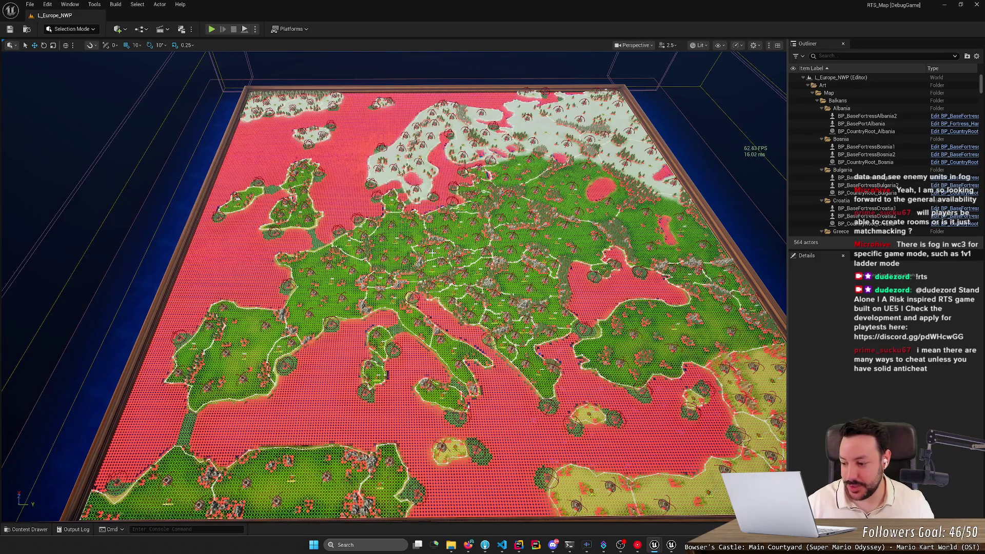
pyautogui.moveTo(648, 215)
pyautogui.mouseDown()
pyautogui.moveTo(718, 218)
pyautogui.moveTo(719, 190)
pyautogui.moveTo(698, 172)
pyautogui.mouseUp()
pyautogui.scroll(-10, 394, 287)
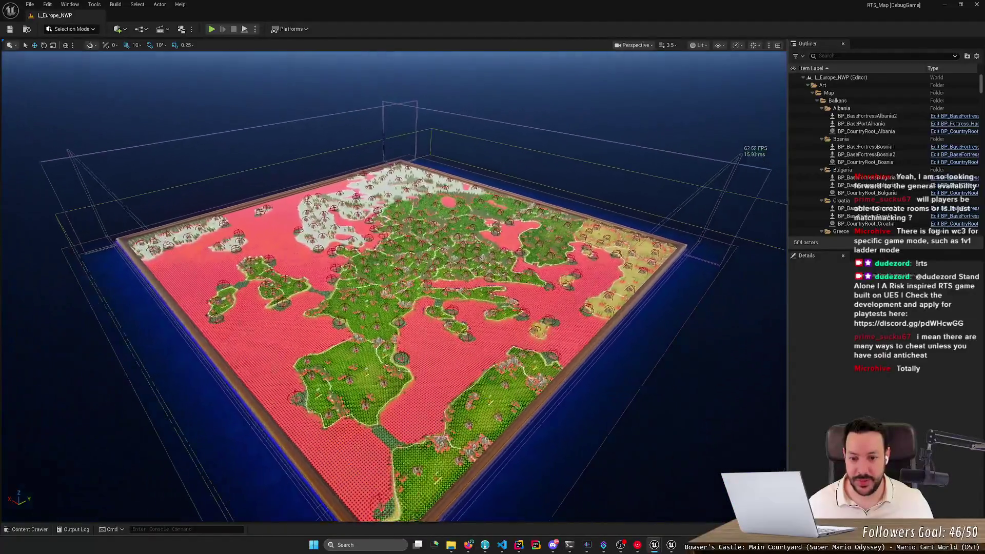
pyautogui.moveTo(393, 287); pyautogui.dragTo(394, 247)
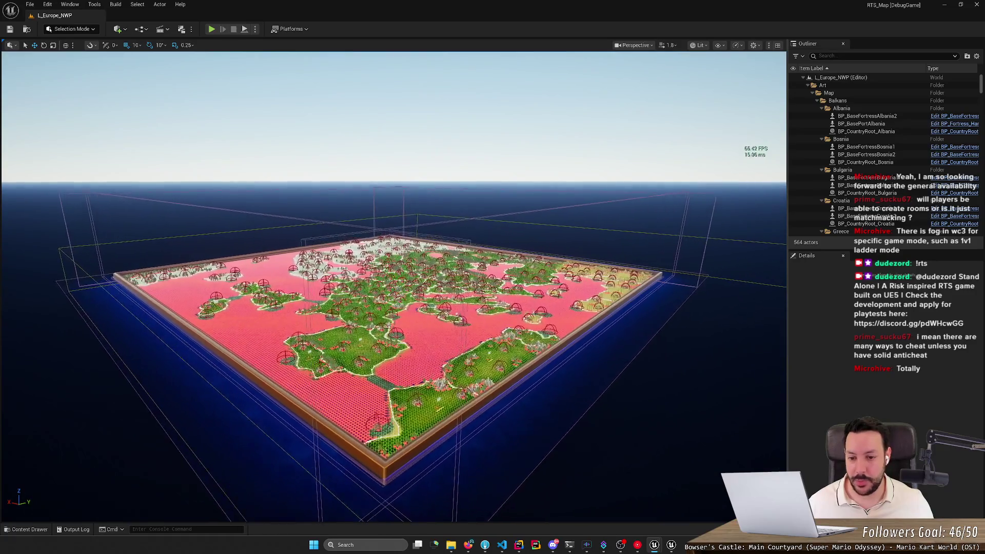
pyautogui.scroll(8, 394, 287)
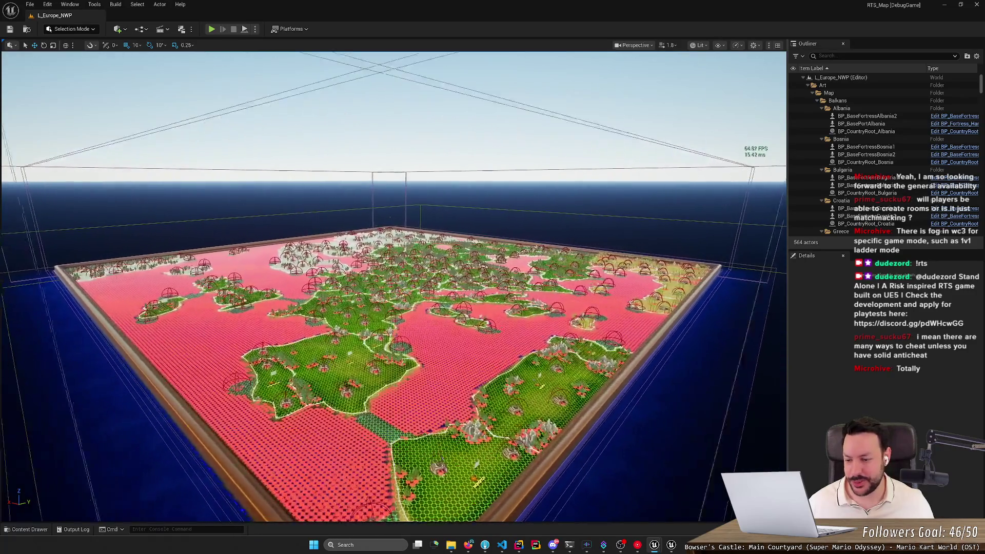
pyautogui.scroll(8, 394, 288)
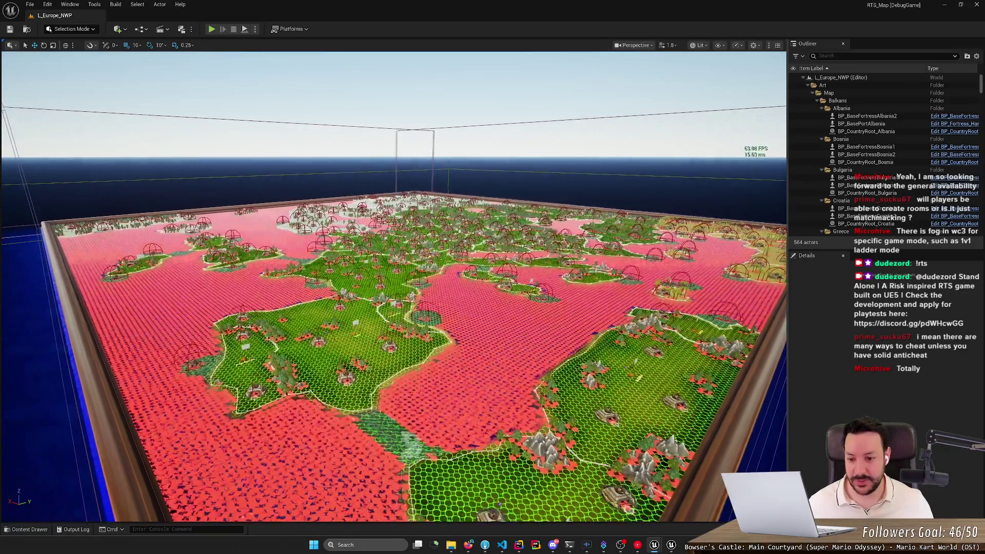
pyautogui.scroll(5, 394, 287)
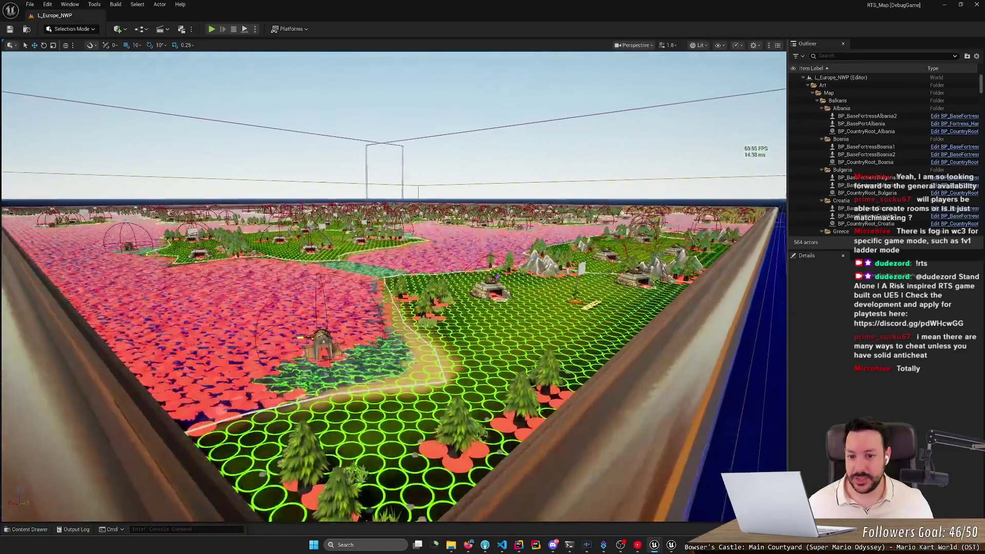
pyautogui.scroll(-8, 394, 287)
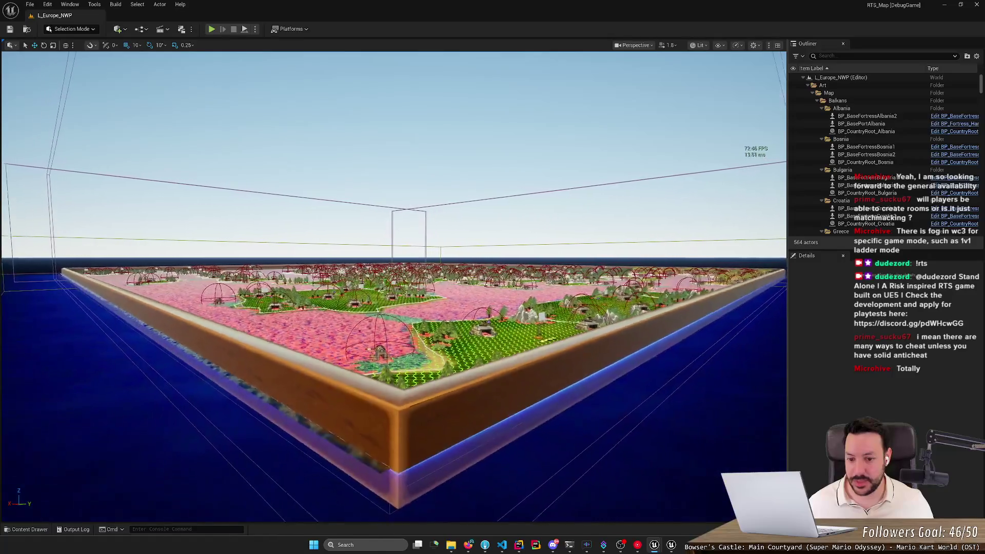
pyautogui.scroll(3, 394, 287)
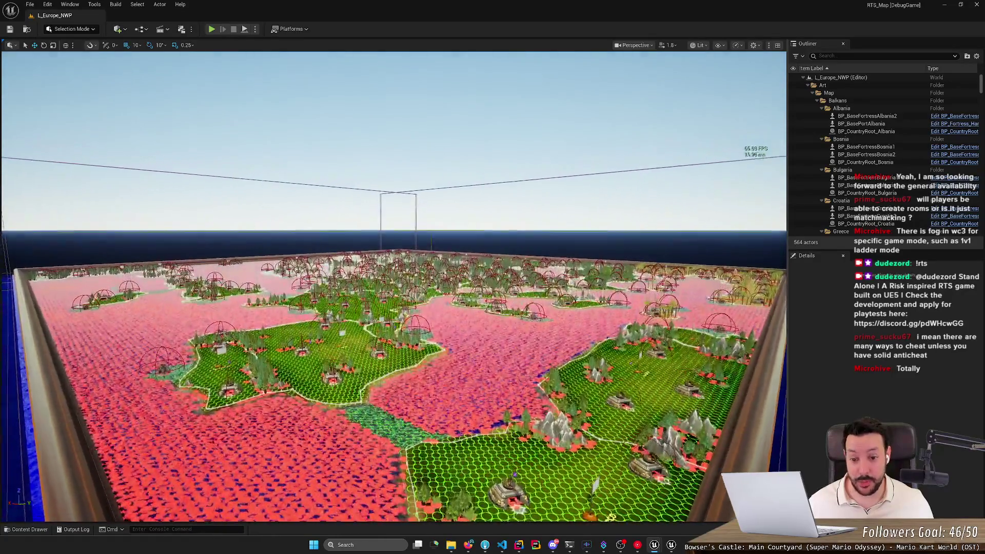
pyautogui.scroll(-6, 393, 287)
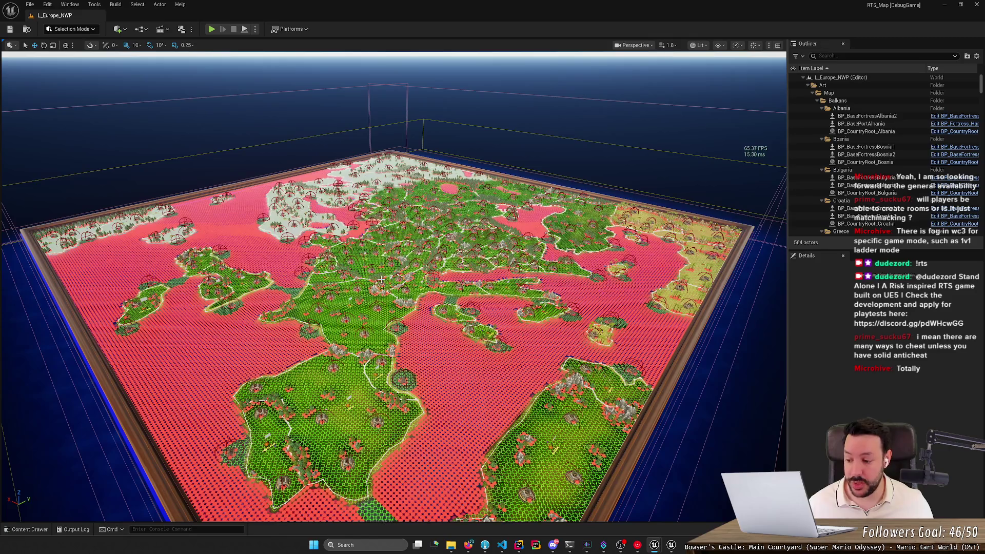
pyautogui.moveTo(382, 279)
pyautogui.mouseDown()
pyautogui.moveTo(352, 218)
pyautogui.moveTo(346, 173)
pyautogui.moveTo(358, 179)
pyautogui.mouseUp()
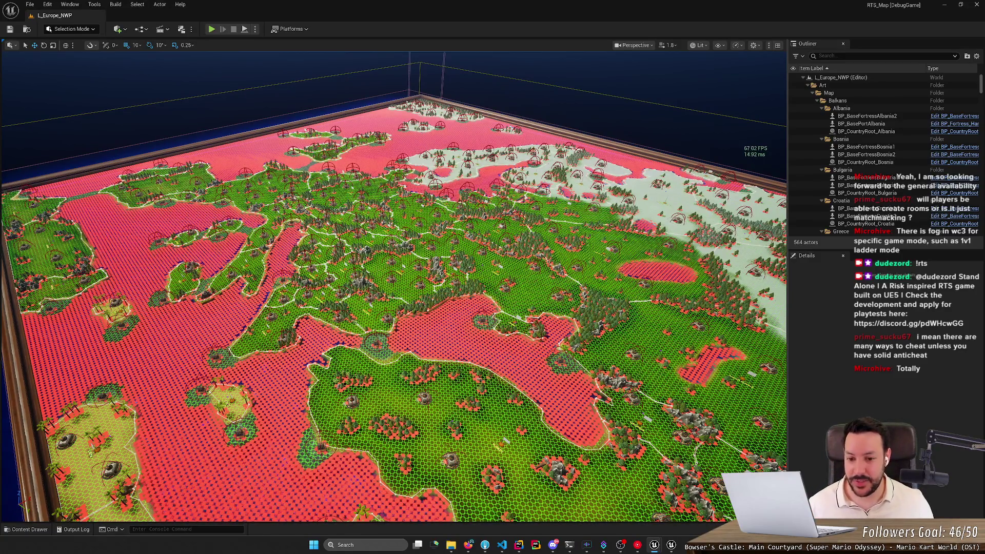
pyautogui.moveTo(358, 179); pyautogui.dragTo(352, 153)
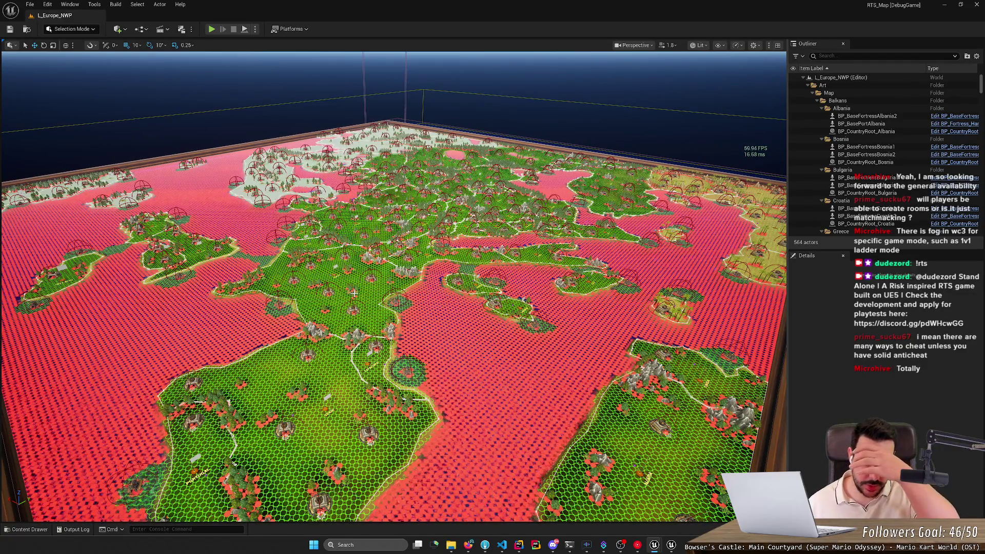
pyautogui.moveTo(353, 293)
pyautogui.mouseDown()
pyautogui.moveTo(354, 305)
pyautogui.moveTo(365, 305)
pyautogui.mouseUp()
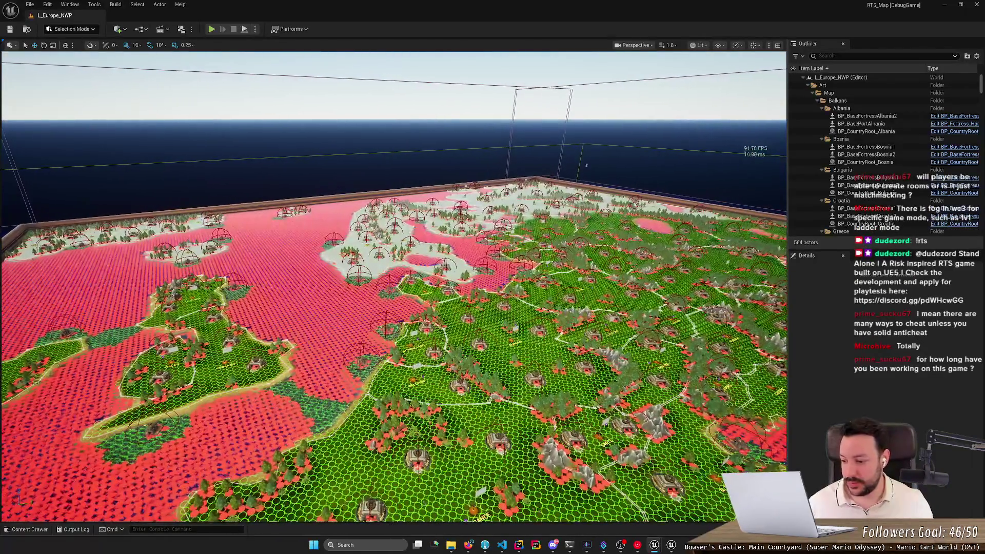
pyautogui.moveTo(383, 272); pyautogui.dragTo(322, 264)
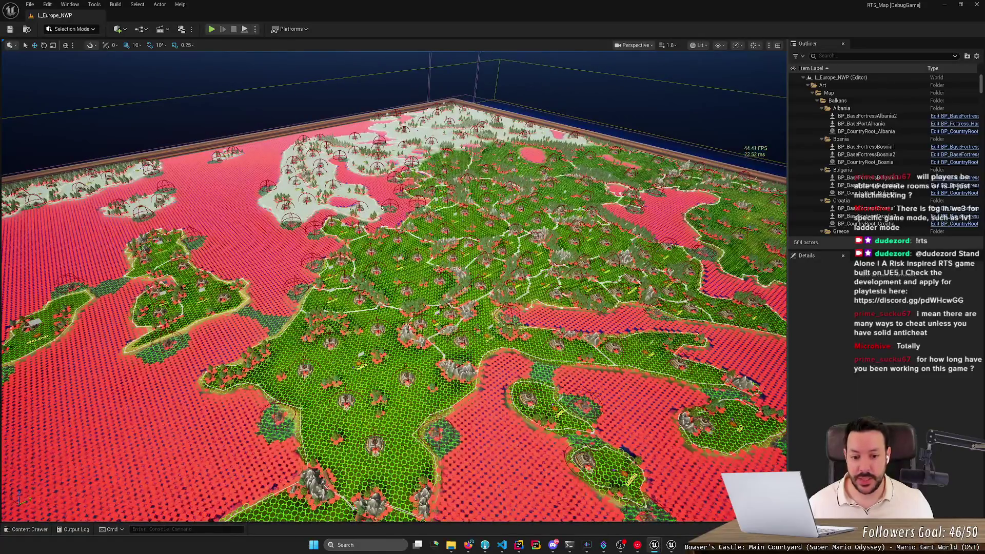
# - Select BP_Classic_Water5, the Corsica fortress BP_BaseFortressCorsica1 and the path outline around Corsica
pyautogui.click(725, 223)
pyautogui.click(528, 396)
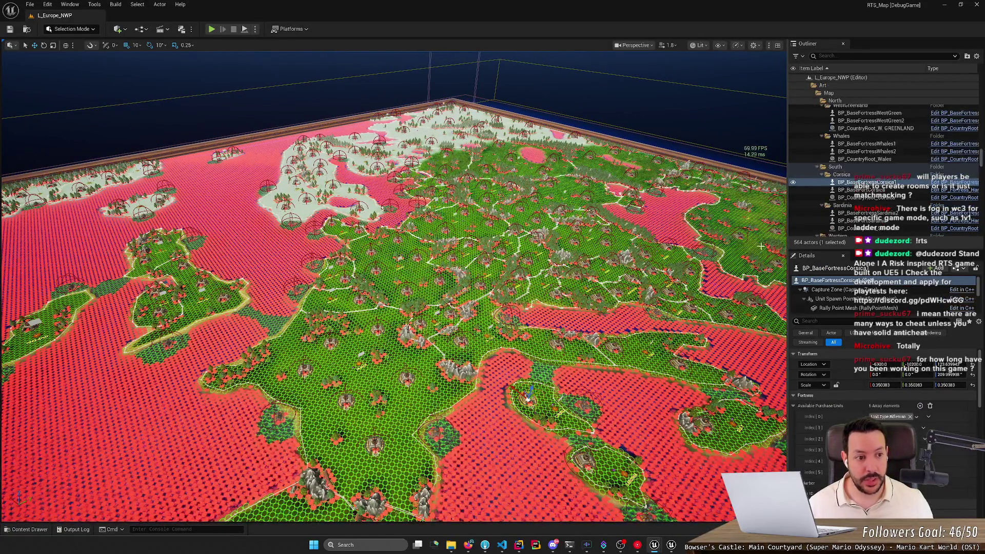
pyautogui.click(533, 406)
# - Hide the BP_FlowField red hex overlay and swing the camera out over Europe
pyautogui.click(488, 461)
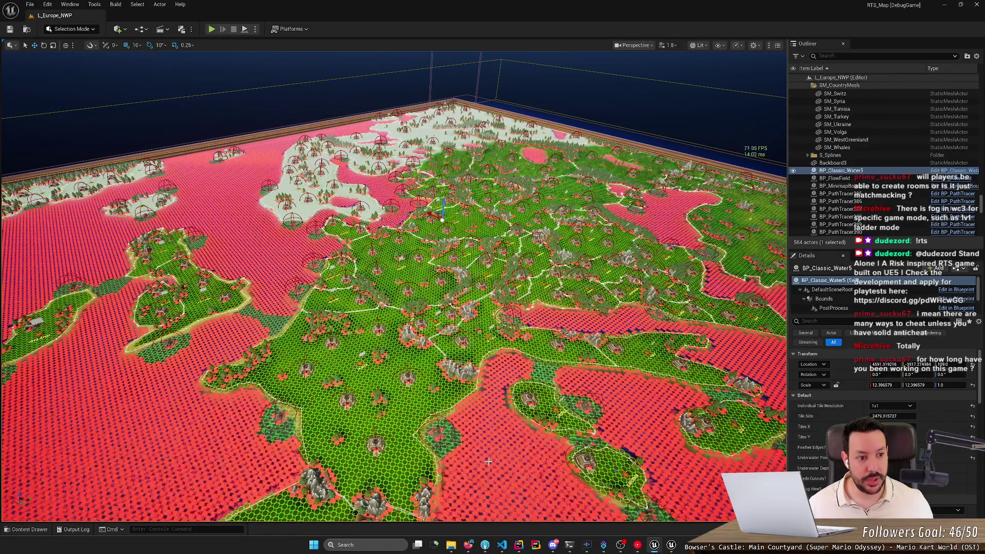
pyautogui.click(793, 178)
pyautogui.moveTo(562, 270)
pyautogui.mouseDown()
pyautogui.moveTo(513, 270)
pyautogui.moveTo(538, 287)
pyautogui.moveTo(562, 271)
pyautogui.mouseUp()
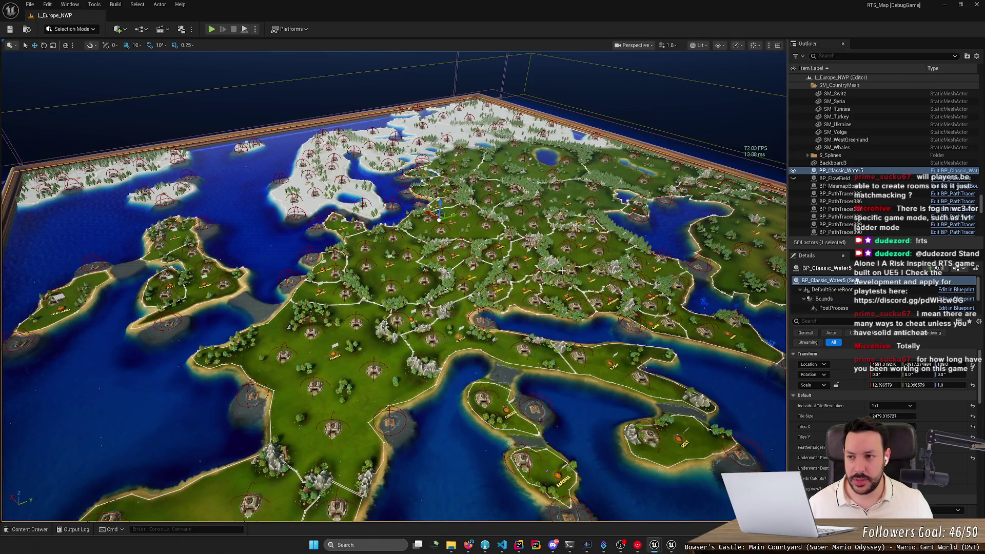
# - Fly the viewport camera forward over Switzerland, northern Italy and Belgium
pyautogui.moveTo(561, 271)
pyautogui.mouseDown()
pyautogui.moveTo(555, 245)
pyautogui.moveTo(539, 243)
pyautogui.moveTo(555, 279)
pyautogui.mouseUp()
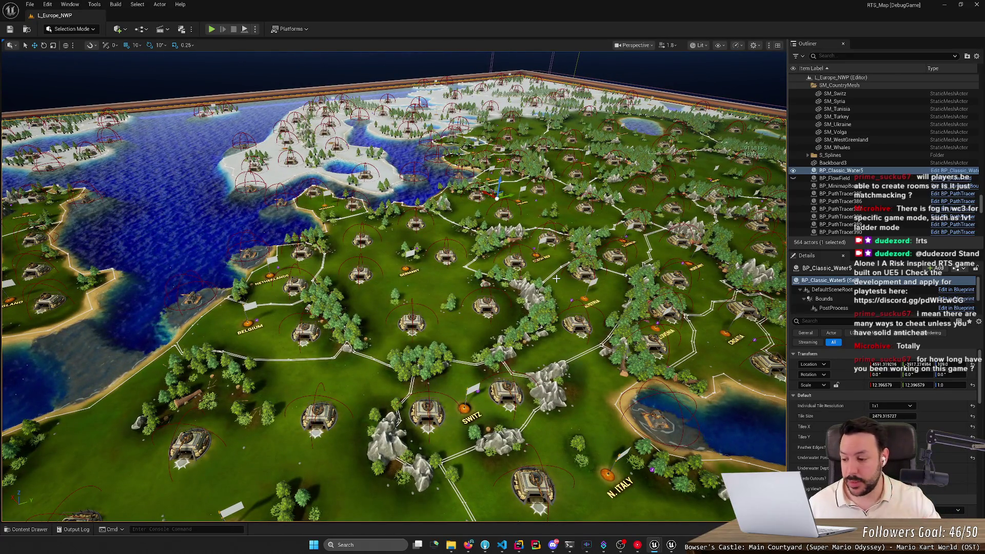
# - Move the viewport camera in over Iberia to frame Spain, Portugal and Catalonia
pyautogui.moveTo(556, 279); pyautogui.dragTo(556, 290)
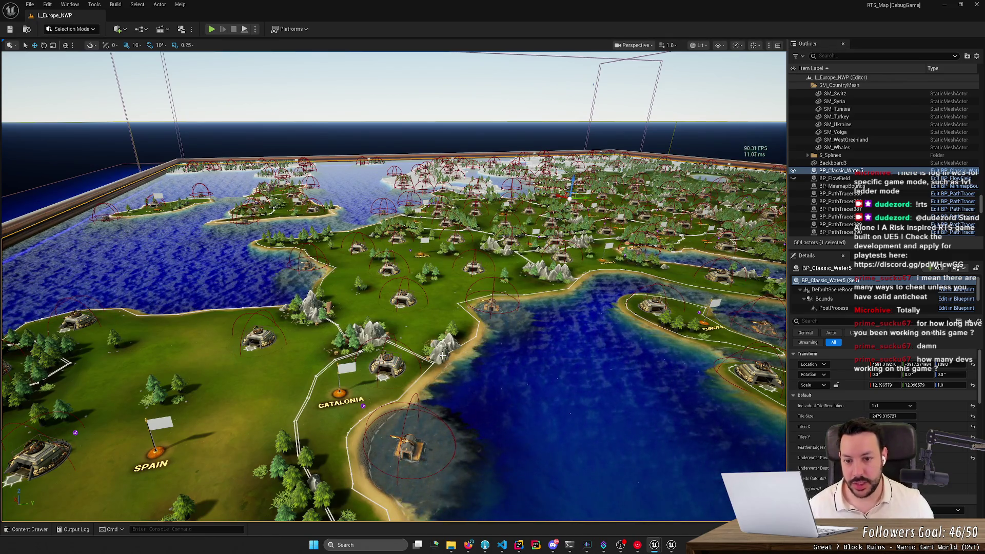
pyautogui.scroll(-10, 469, 316)
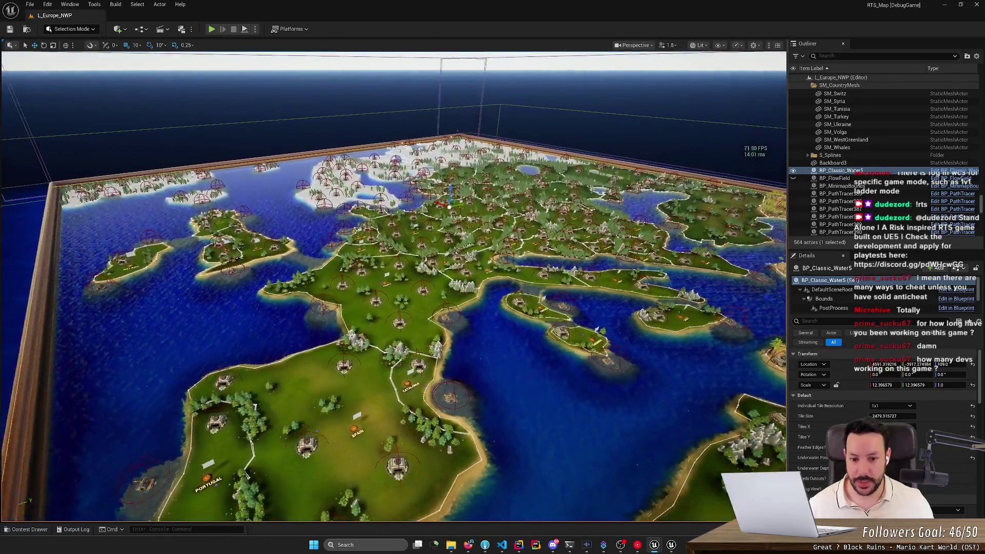
# - Zoom and tilt the view past France and Italy, then close in over the Balkans and Greece
pyautogui.scroll(5, 394, 285)
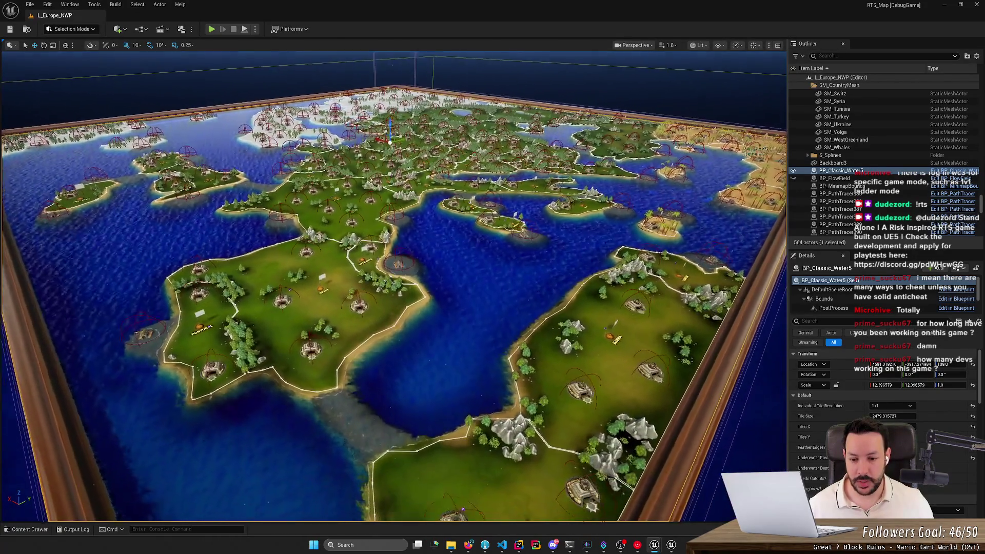
pyautogui.scroll(-5, 394, 285)
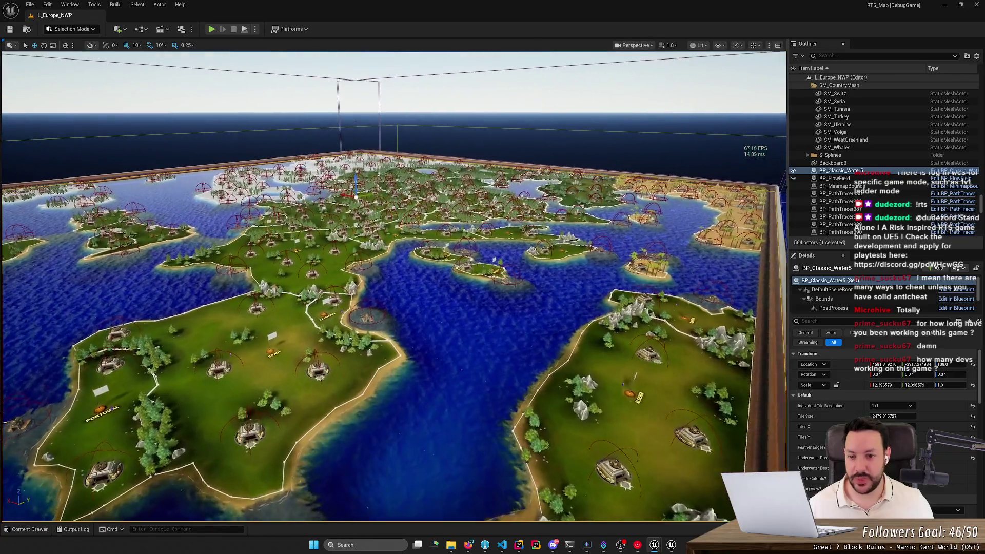
pyautogui.scroll(2, 393, 286)
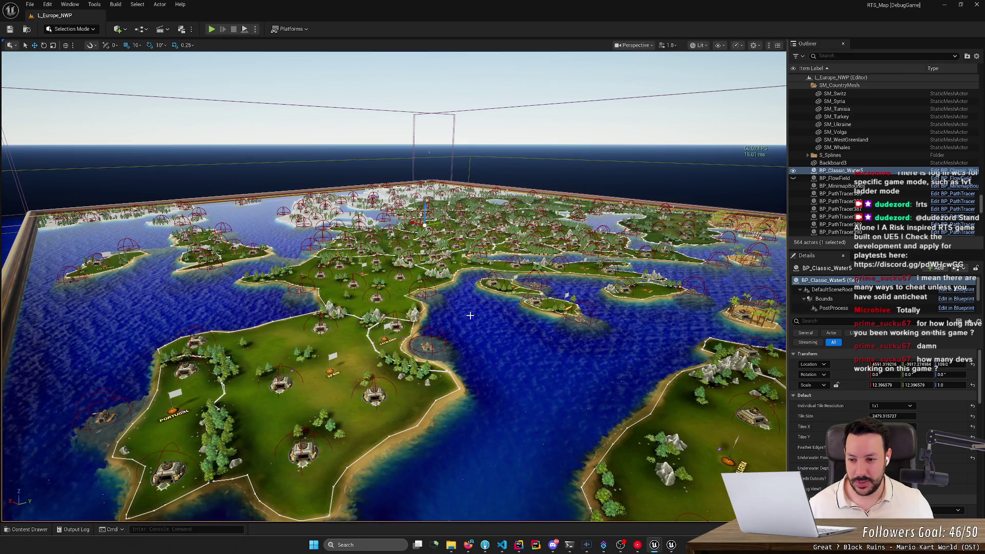
pyautogui.scroll(5, 470, 315)
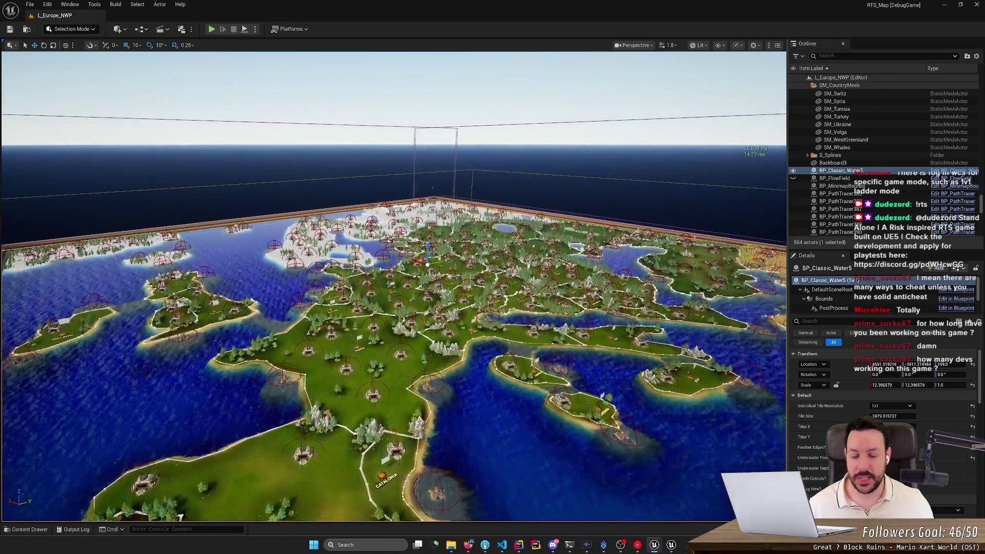
pyautogui.scroll(1, 469, 315)
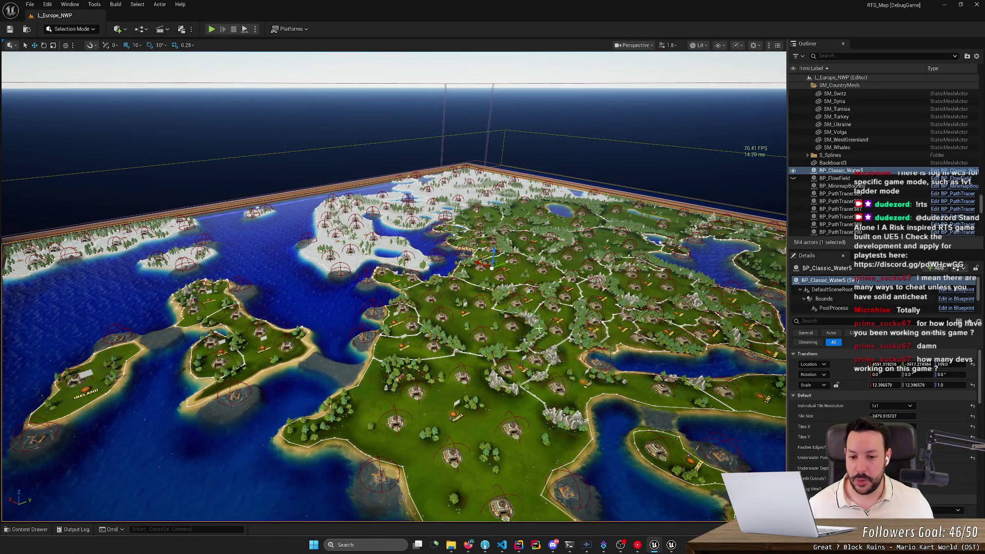
pyautogui.moveTo(394, 287)
pyautogui.mouseDown()
pyautogui.moveTo(382, 231)
pyautogui.moveTo(482, 221)
pyautogui.moveTo(546, 331)
pyautogui.mouseUp()
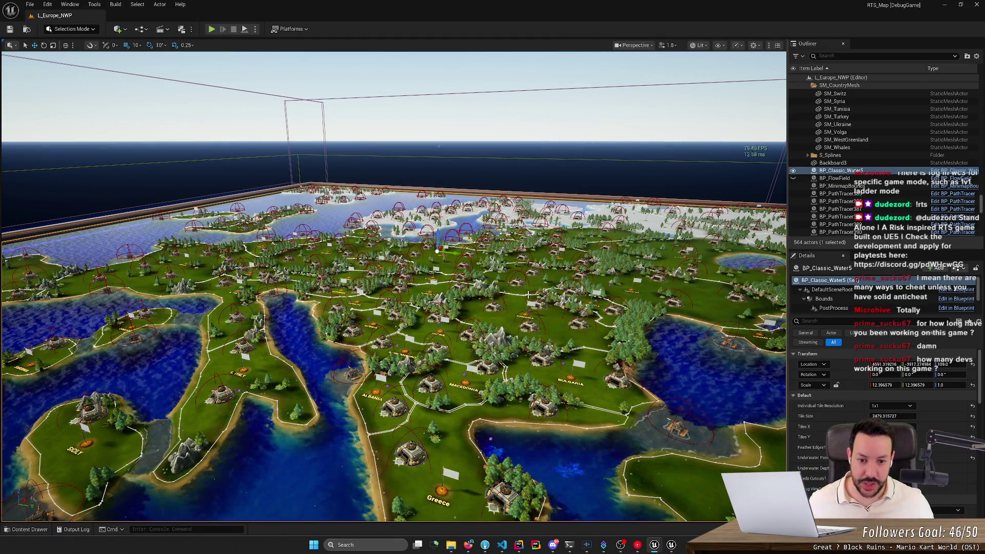
pyautogui.moveTo(546, 332); pyautogui.dragTo(546, 431)
pyautogui.scroll(-1, 394, 286)
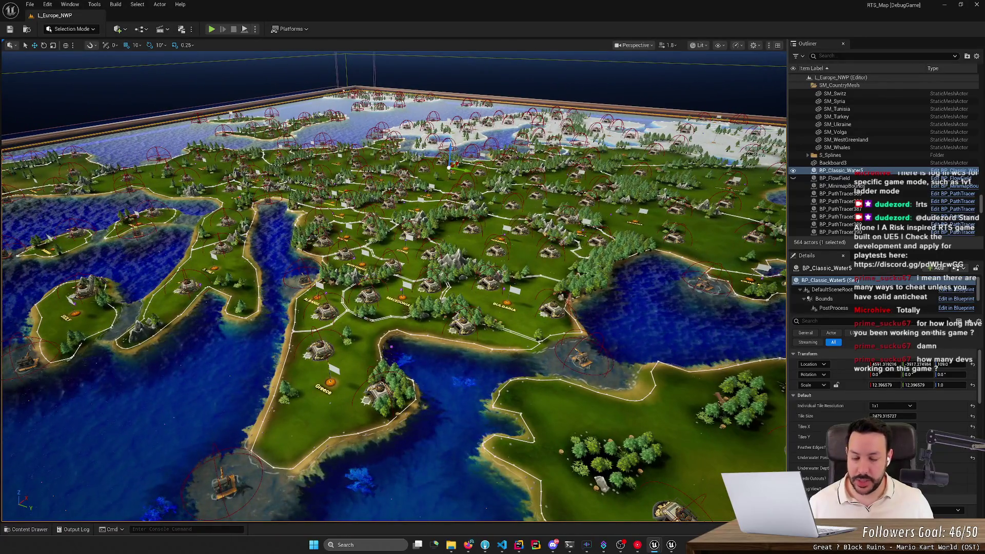
pyautogui.scroll(-3, 394, 286)
pyautogui.scroll(-2, 528, 293)
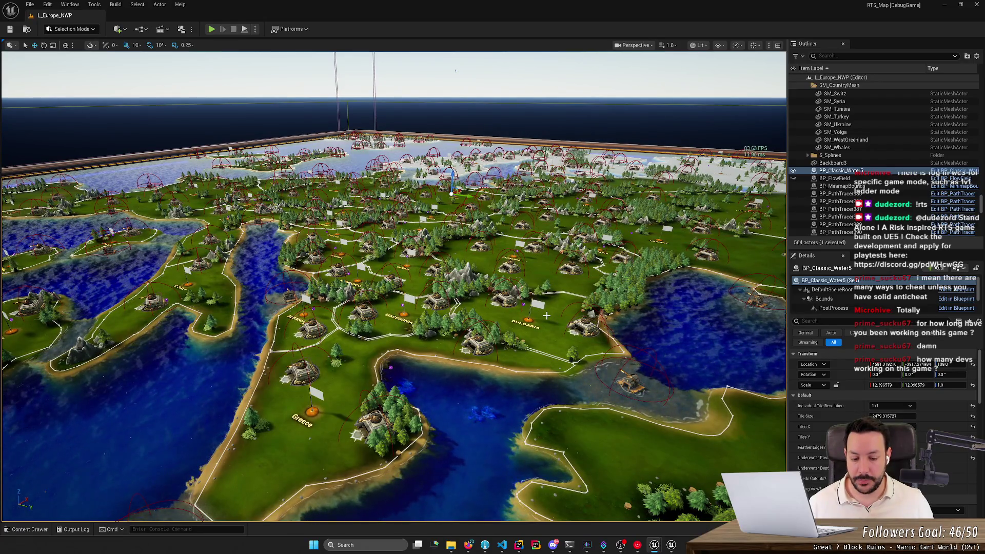
pyautogui.scroll(-2, 567, 447)
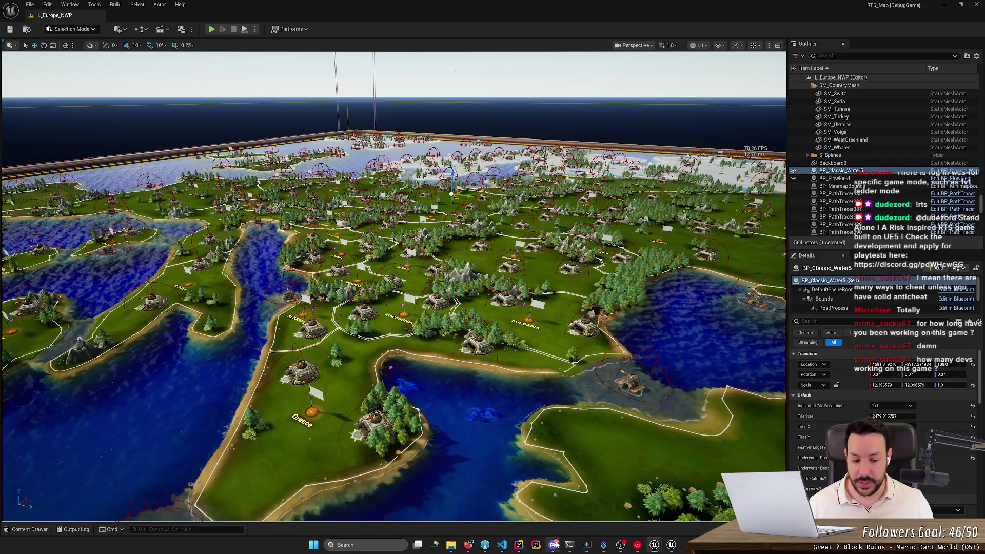
# - Check the Discord chat, then minimize Discord to return to the editor
pyautogui.hotkey('alt', 'Tab')
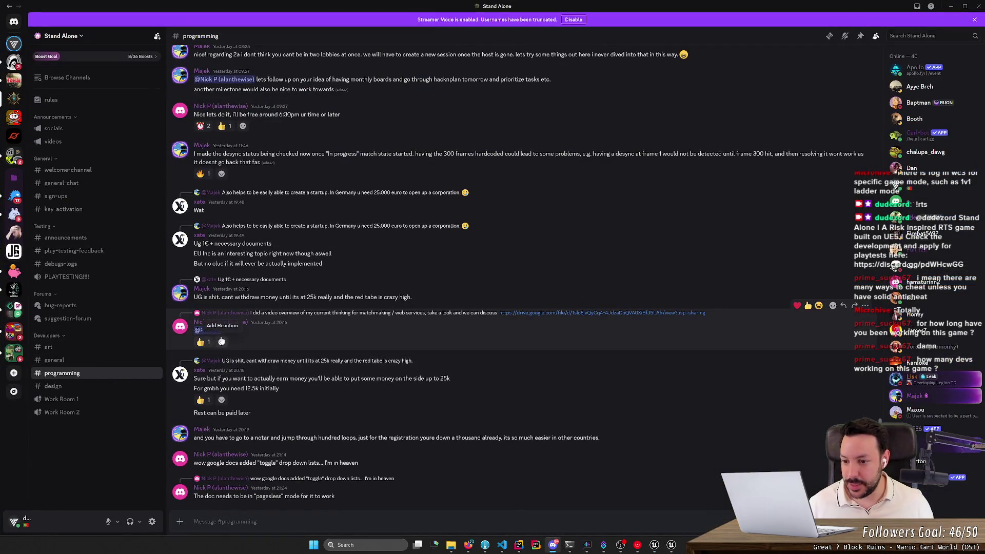
pyautogui.scroll(1, 350, 360)
pyautogui.scroll(-1, 351, 360)
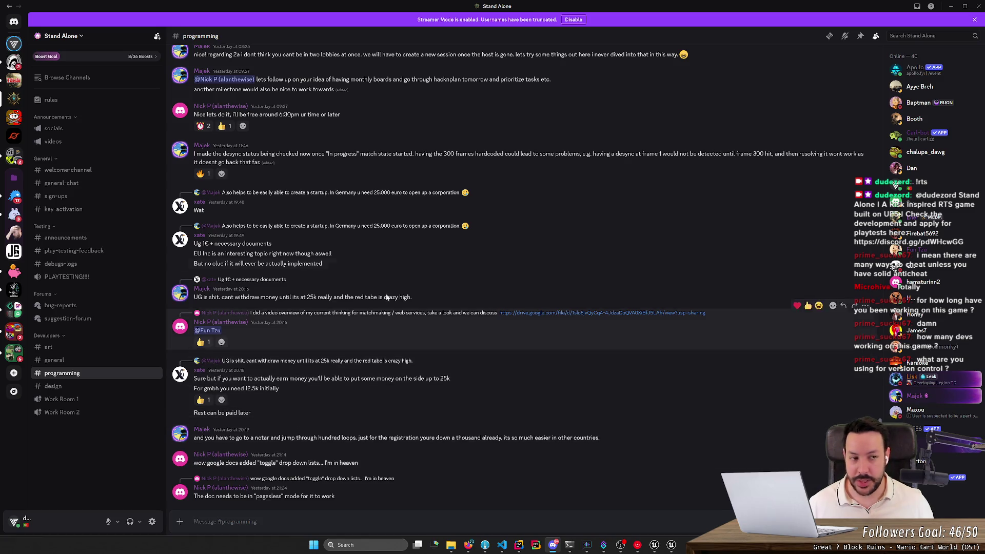
pyautogui.click(950, 6)
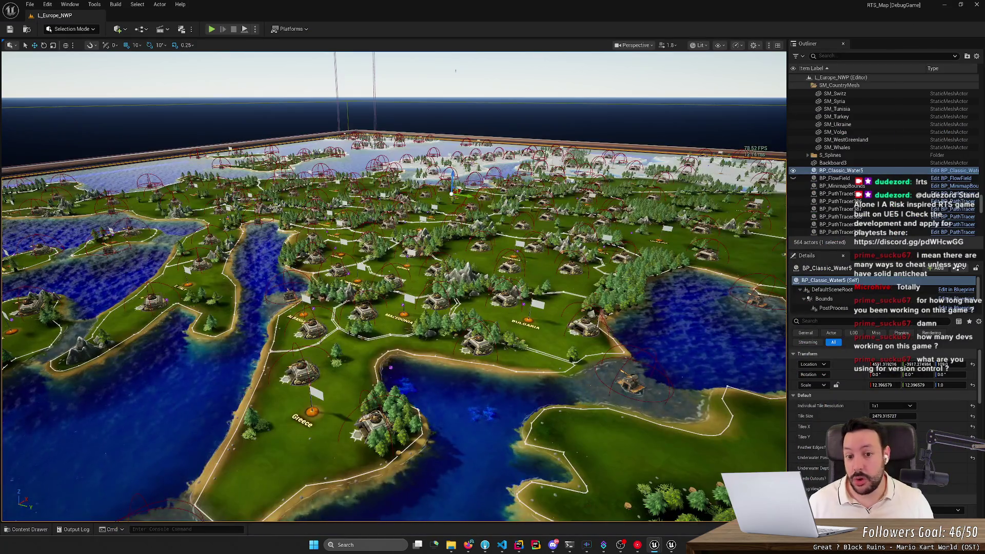
# - Pull back over Italy, zoom down to a bunker near Spain, then turn toward France
pyautogui.moveTo(451, 216)
pyautogui.mouseDown()
pyautogui.moveTo(405, 261)
pyautogui.moveTo(331, 262)
pyautogui.moveTo(342, 258)
pyautogui.moveTo(287, 285)
pyautogui.moveTo(306, 306)
pyautogui.mouseUp()
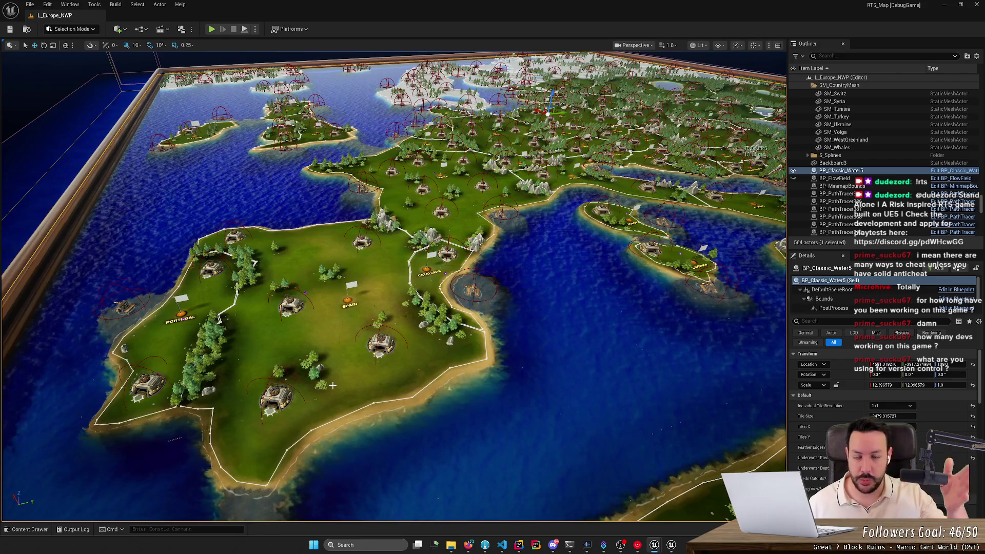
pyautogui.moveTo(329, 385); pyautogui.dragTo(338, 430)
pyautogui.scroll(2, 393, 287)
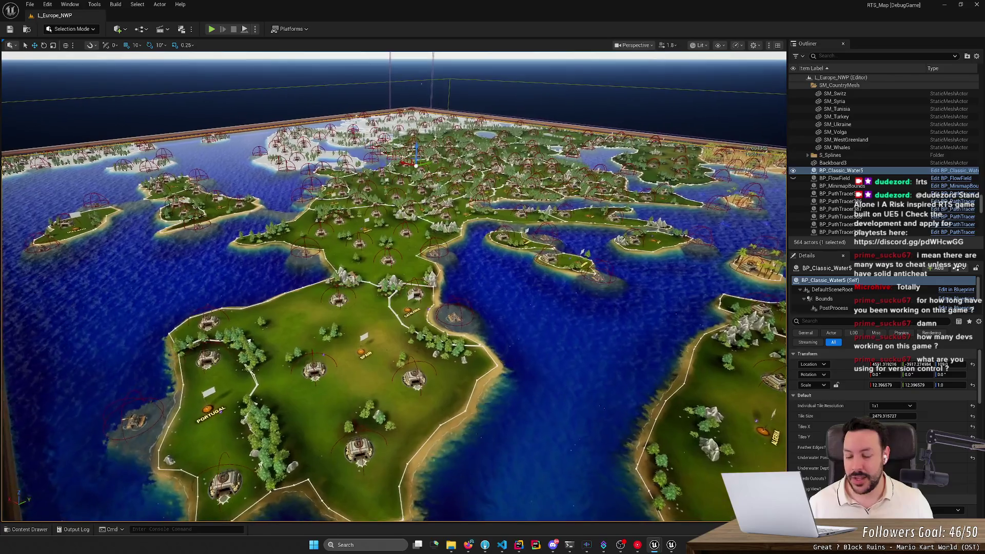
pyautogui.scroll(5, 368, 332)
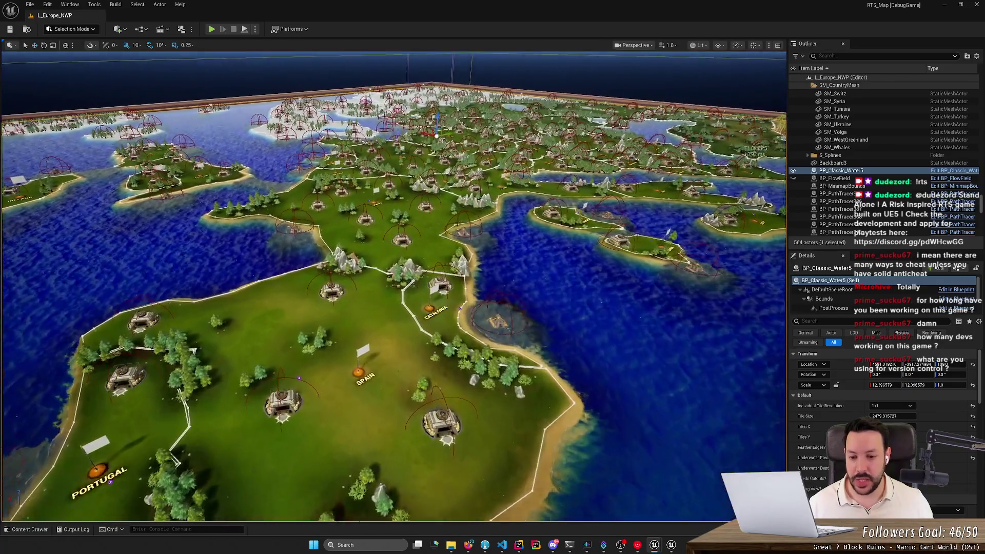
pyautogui.scroll(5, 394, 287)
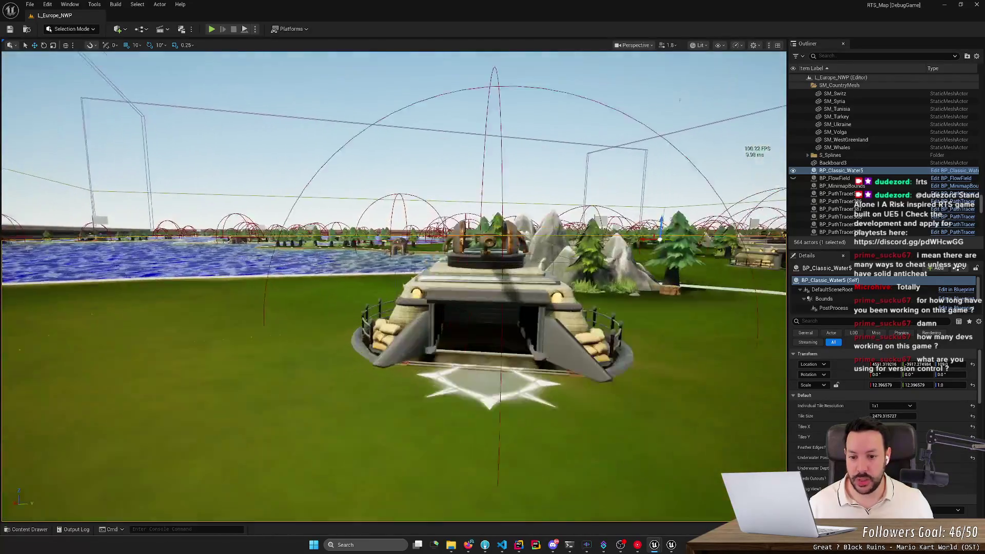
pyautogui.scroll(-3, 394, 287)
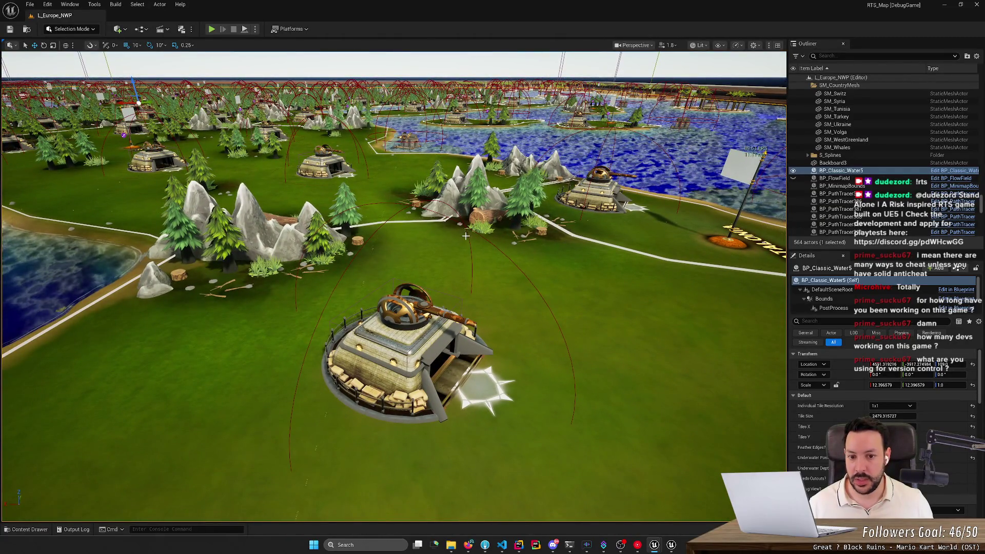
pyautogui.scroll(-6, 465, 236)
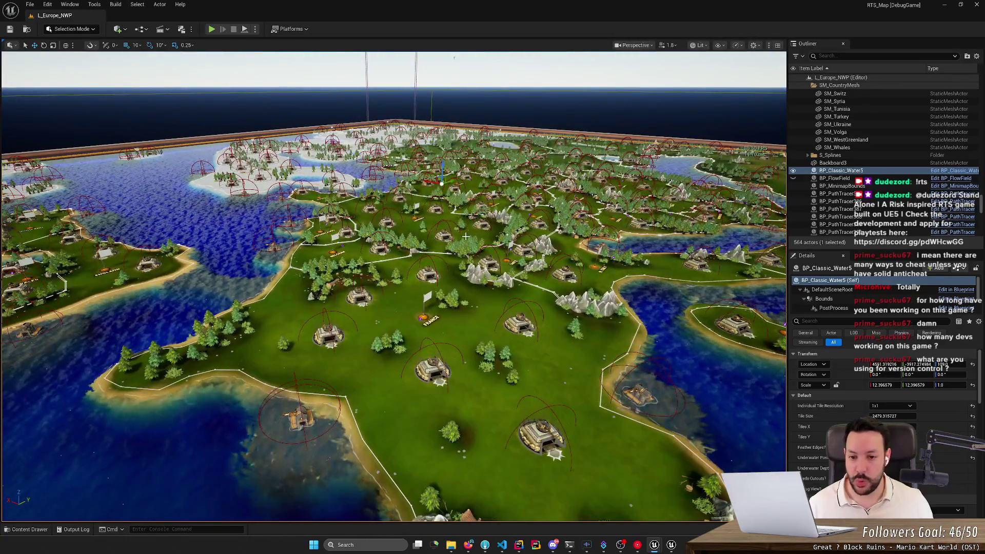
pyautogui.scroll(-3, 456, 234)
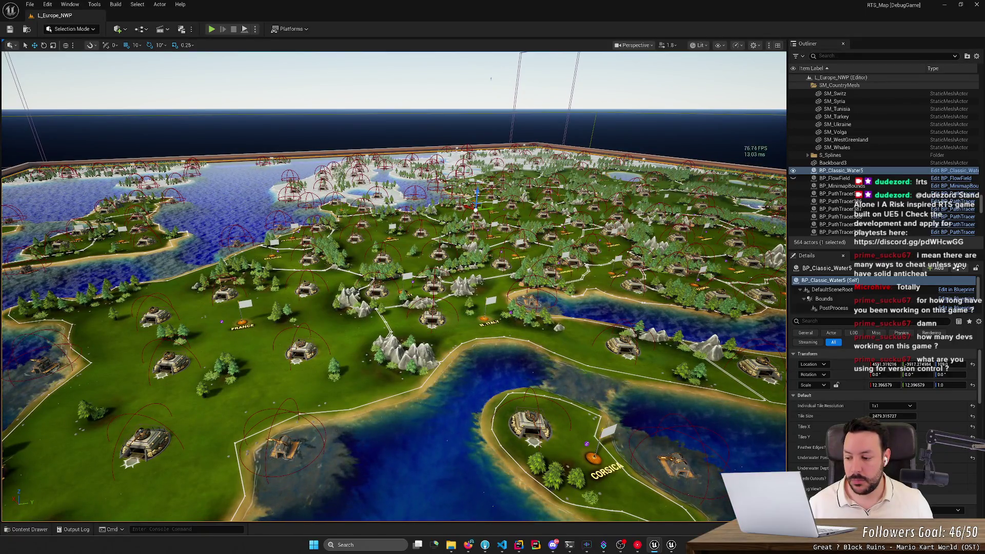
pyautogui.scroll(4, 394, 287)
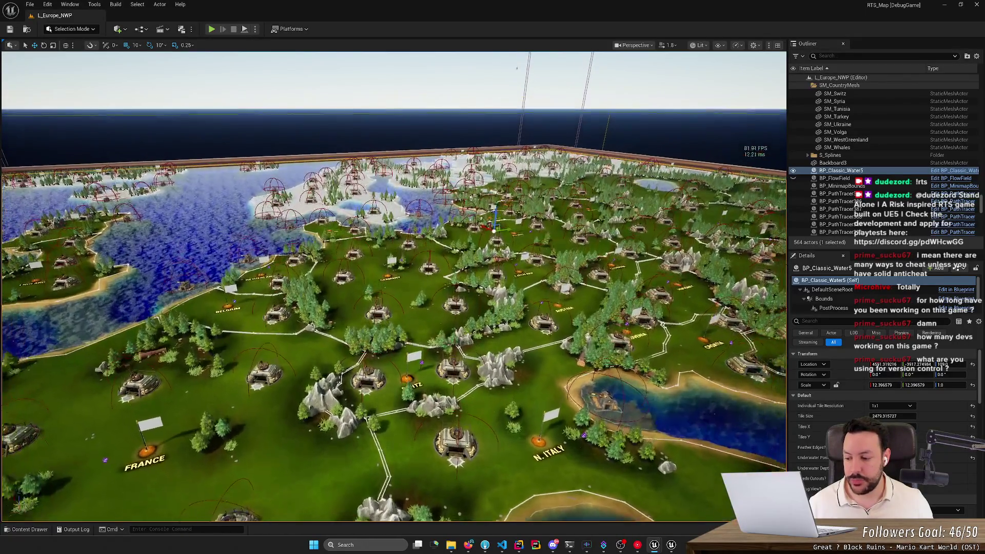
pyautogui.scroll(2, 456, 238)
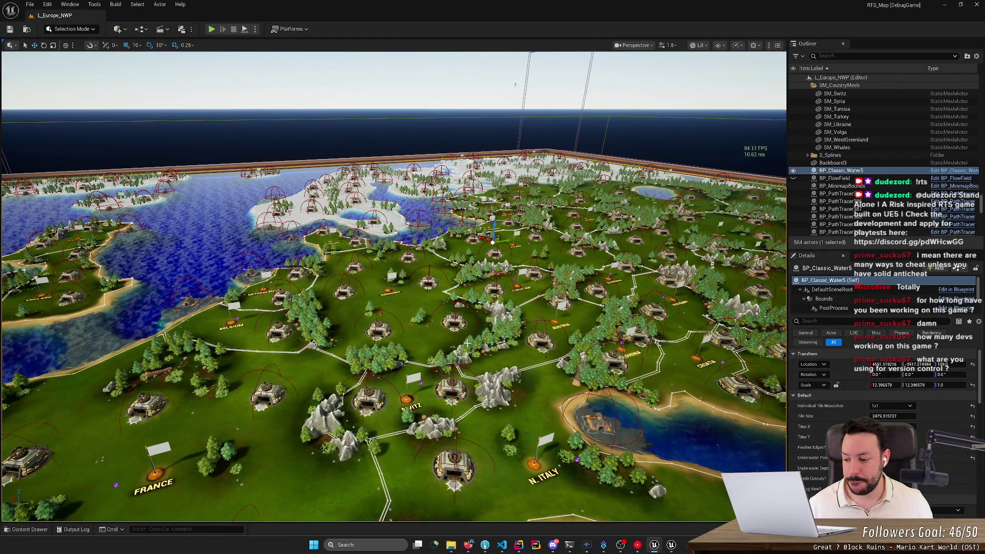
pyautogui.moveTo(466, 342)
pyautogui.mouseDown()
pyautogui.moveTo(390, 392)
pyautogui.moveTo(465, 343)
pyautogui.mouseUp()
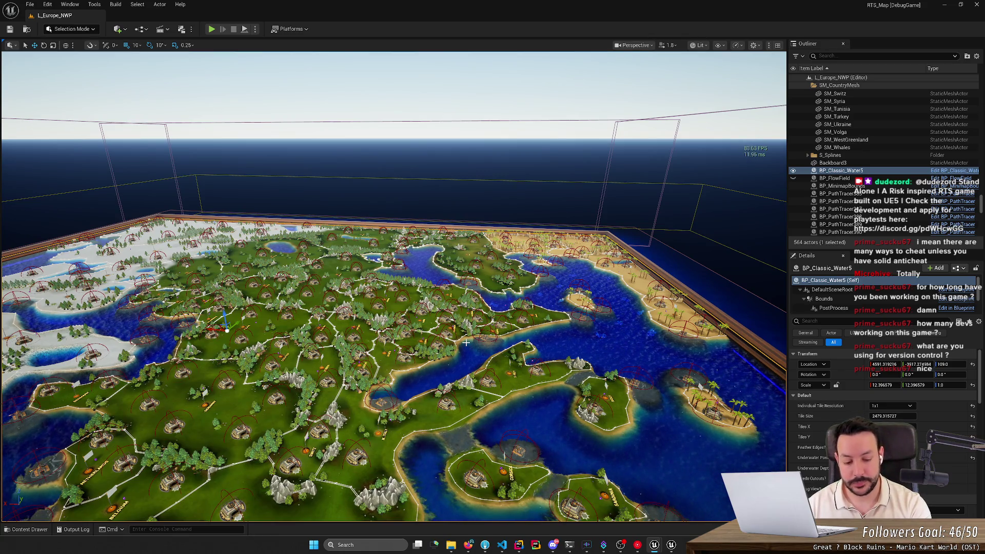
# - Orbit around Europe toward Turkey and Egypt, then descend over the lake in northern Italy
pyautogui.moveTo(465, 342)
pyautogui.mouseDown()
pyautogui.moveTo(328, 341)
pyautogui.moveTo(328, 369)
pyautogui.moveTo(329, 341)
pyautogui.moveTo(432, 297)
pyautogui.mouseUp()
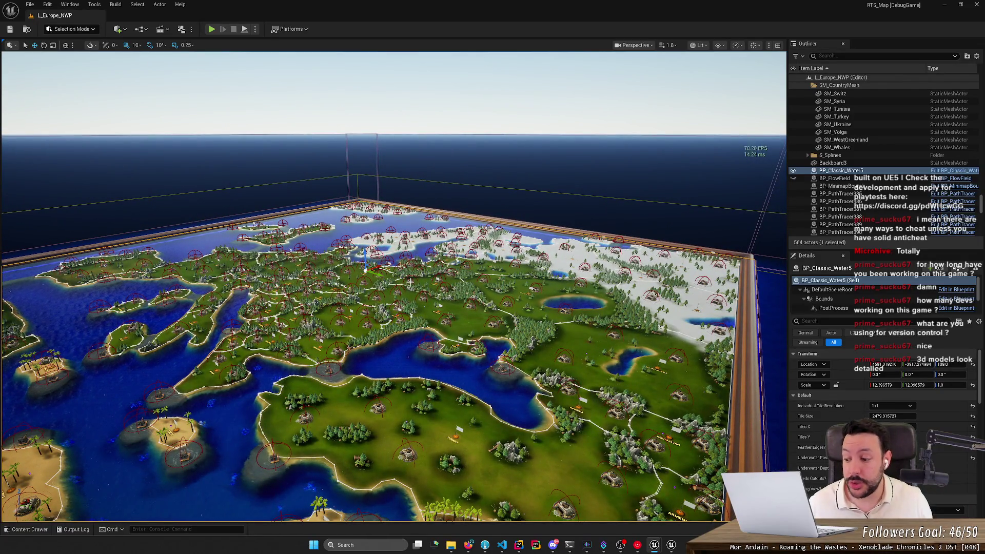
pyautogui.moveTo(432, 297)
pyautogui.mouseDown()
pyautogui.moveTo(445, 270)
pyautogui.moveTo(349, 277)
pyautogui.moveTo(403, 278)
pyautogui.mouseUp()
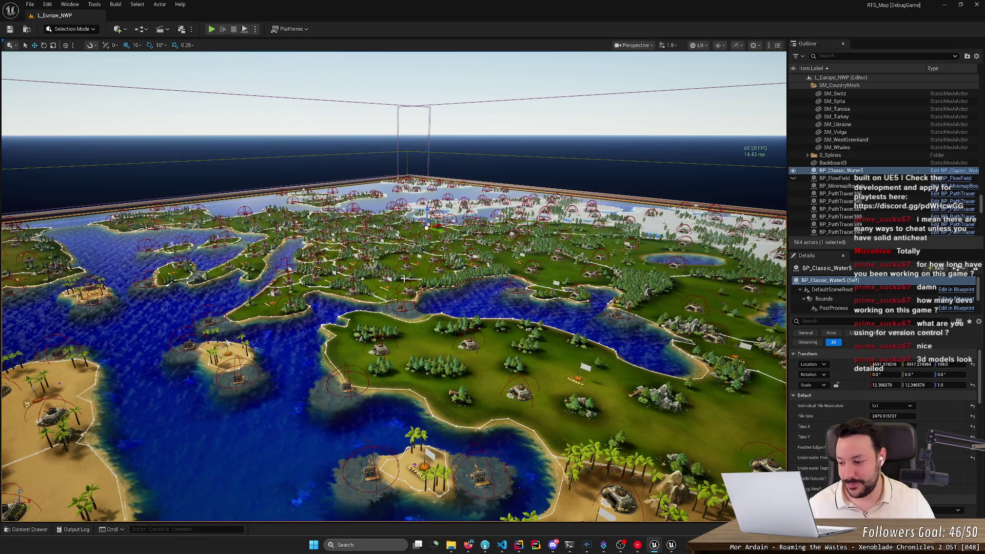
pyautogui.moveTo(418, 249)
pyautogui.mouseDown()
pyautogui.moveTo(410, 215)
pyautogui.moveTo(410, 256)
pyautogui.moveTo(390, 277)
pyautogui.mouseUp()
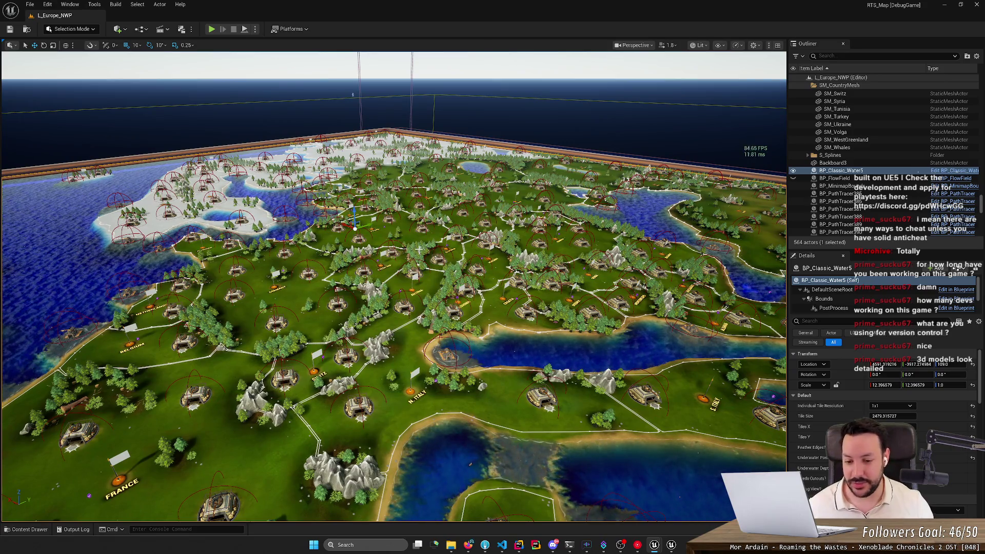
pyautogui.moveTo(419, 250)
pyautogui.mouseDown()
pyautogui.moveTo(426, 210)
pyautogui.moveTo(416, 203)
pyautogui.moveTo(415, 215)
pyautogui.mouseUp()
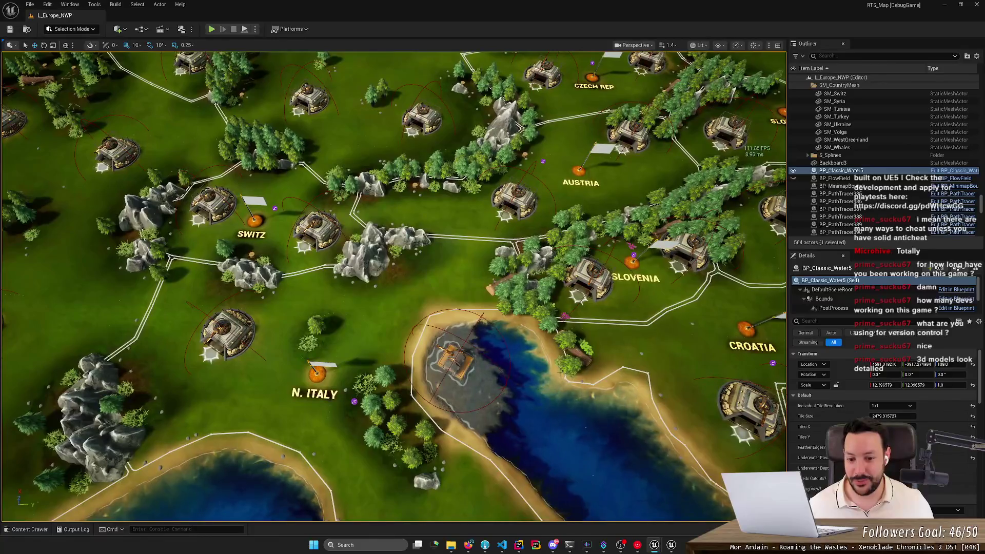
pyautogui.scroll(2, 468, 333)
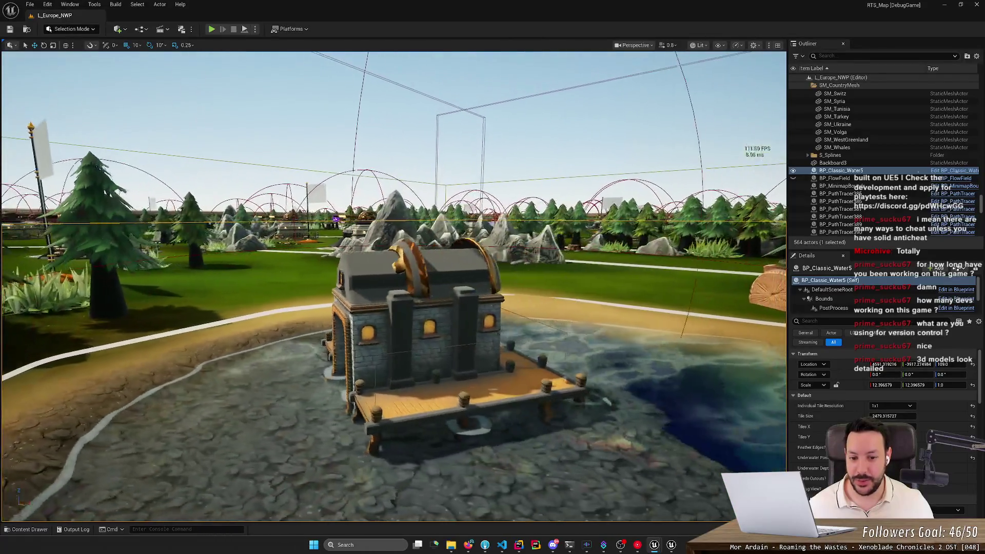
pyautogui.scroll(5, 394, 286)
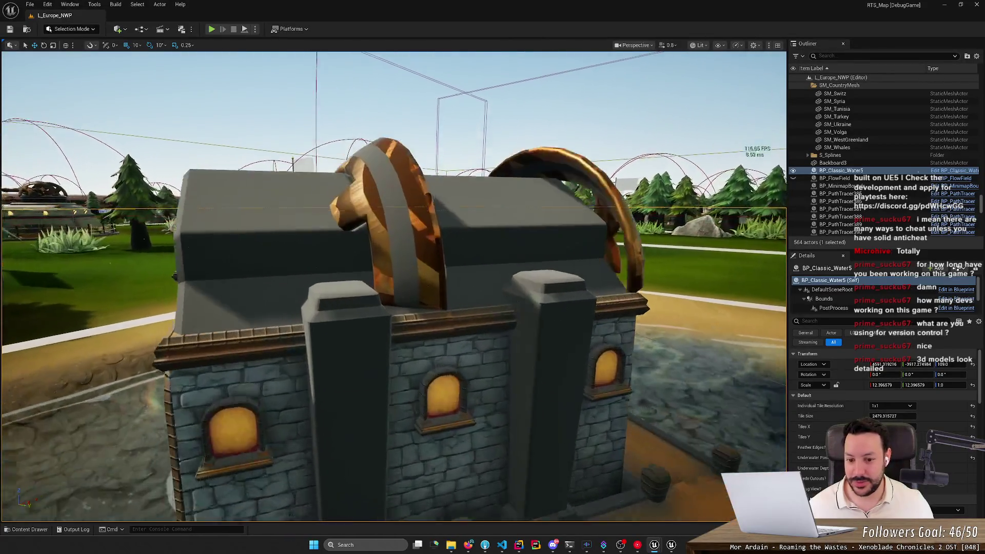
pyautogui.scroll(-5, 394, 286)
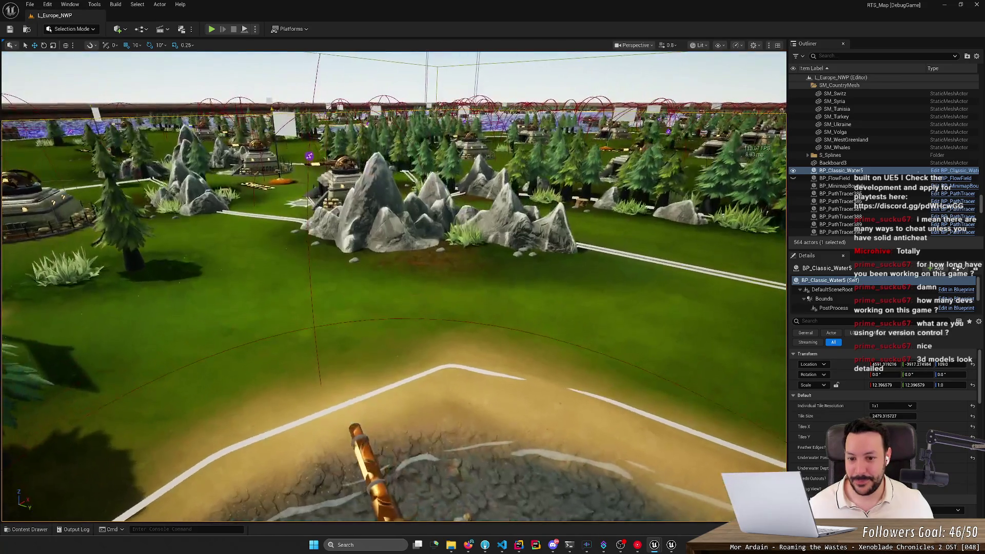
pyautogui.scroll(3, 394, 286)
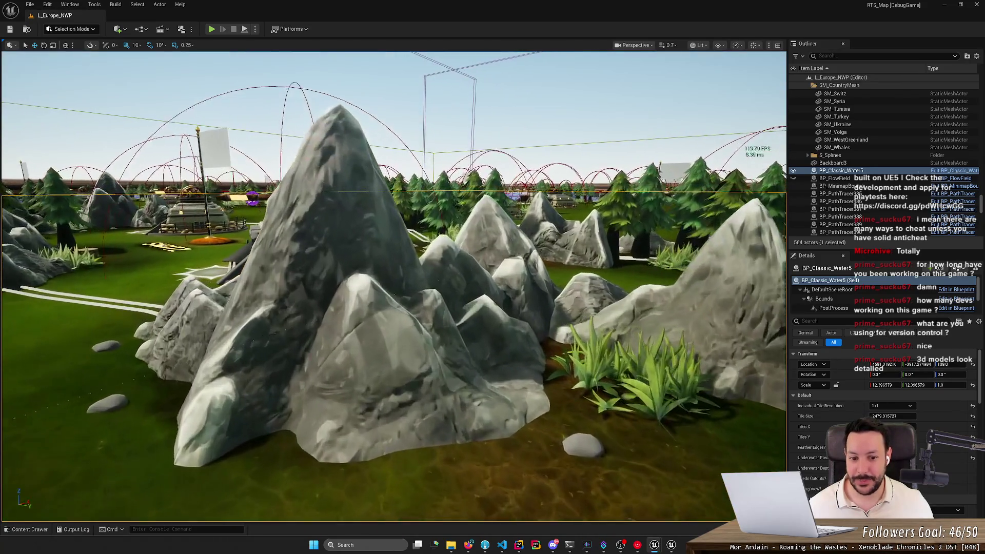
pyautogui.scroll(-6, 393, 286)
pyautogui.scroll(-10, 394, 287)
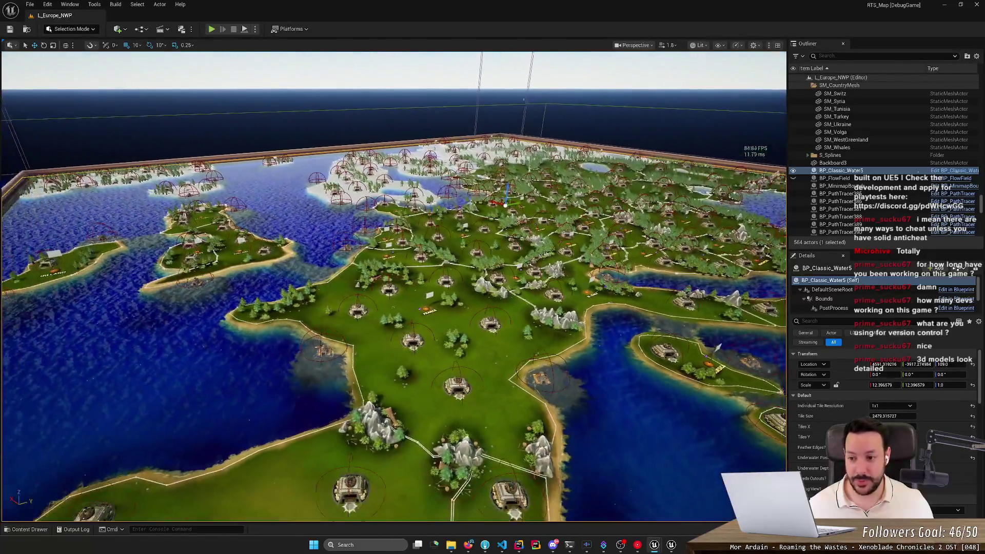
pyautogui.moveTo(394, 286)
pyautogui.mouseDown()
pyautogui.moveTo(476, 286)
pyautogui.moveTo(506, 343)
pyautogui.mouseUp()
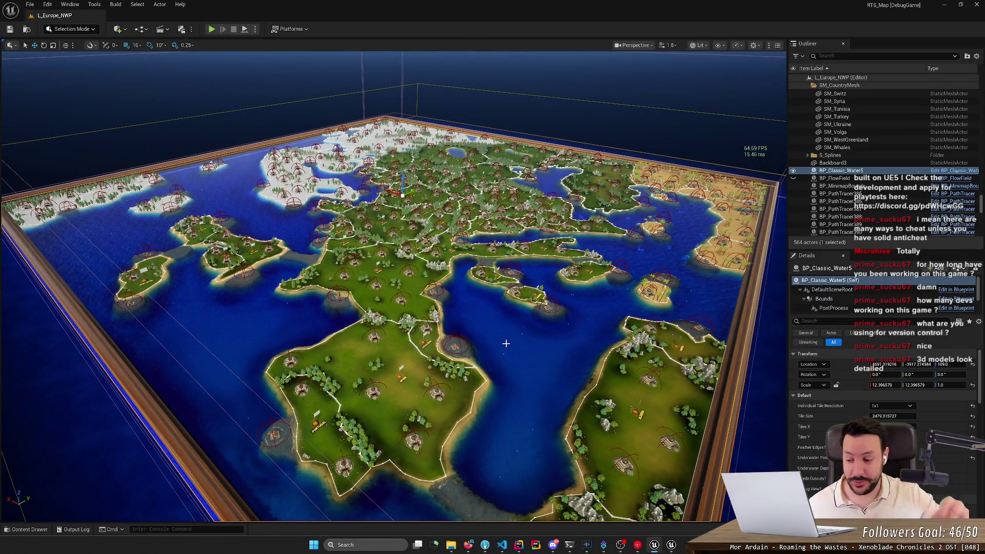
pyautogui.scroll(3, 512, 307)
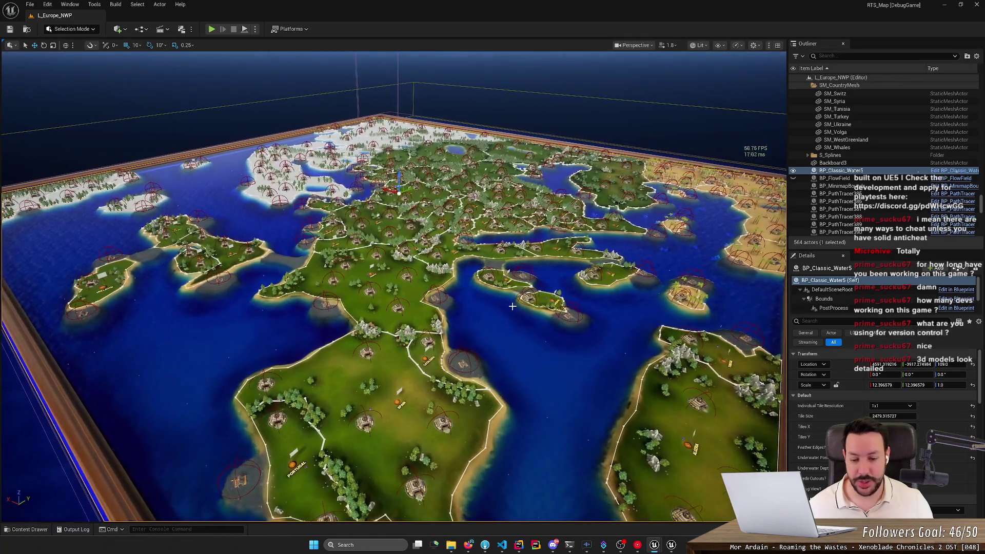
pyautogui.hotkey('alt', 'Tab')
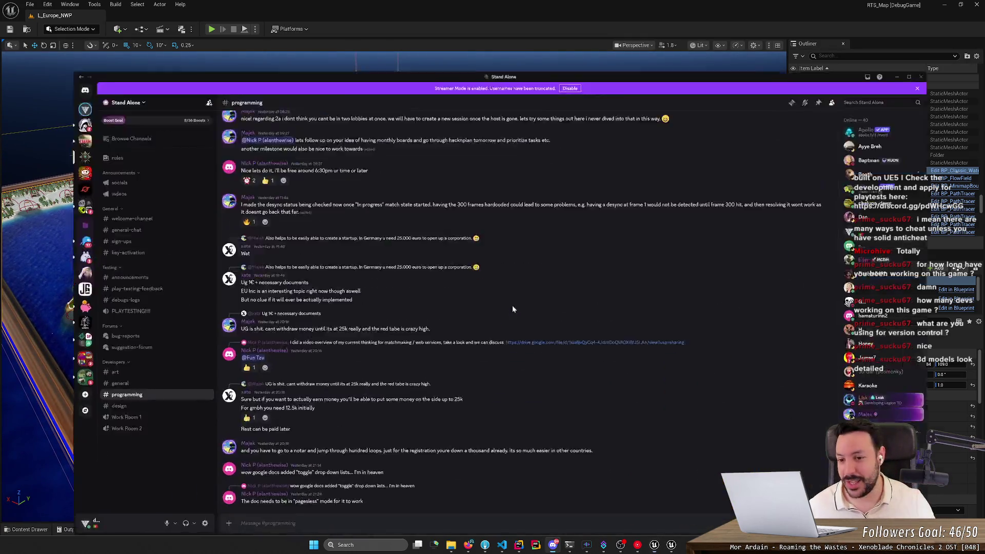
# - Switch Discord to the art channel, minimize it, and fly the camera across Europe
pyautogui.scroll(3, 214, 215)
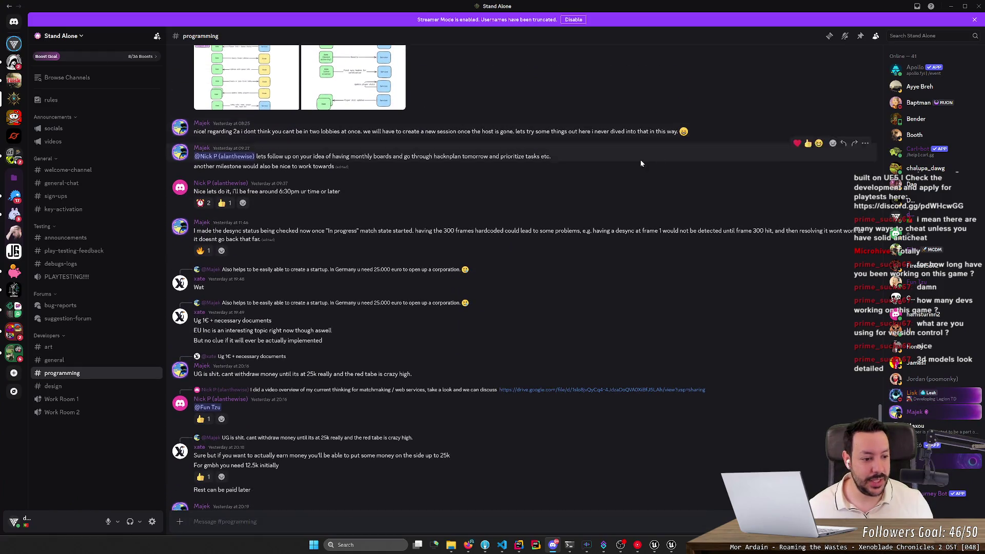
pyautogui.scroll(5, 226, 258)
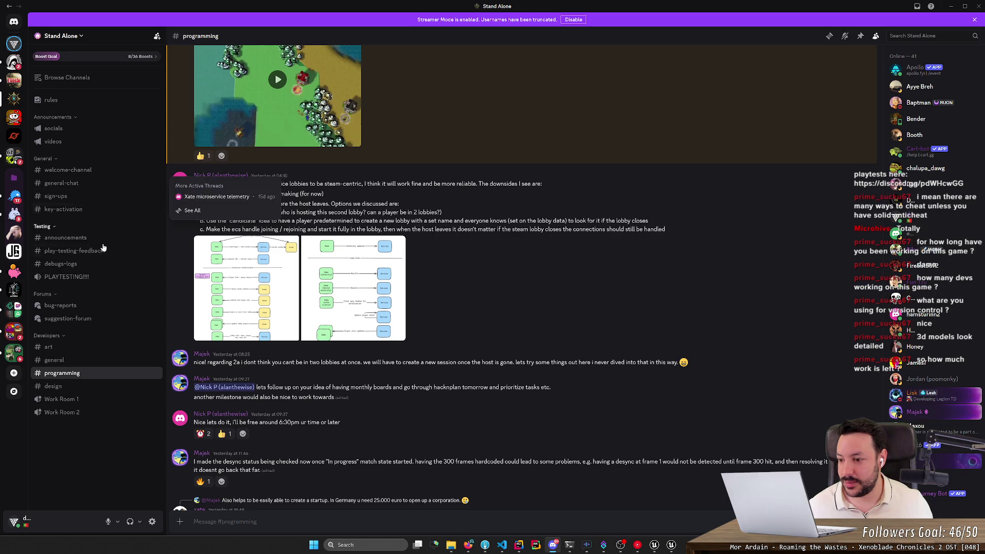
pyautogui.click(49, 347)
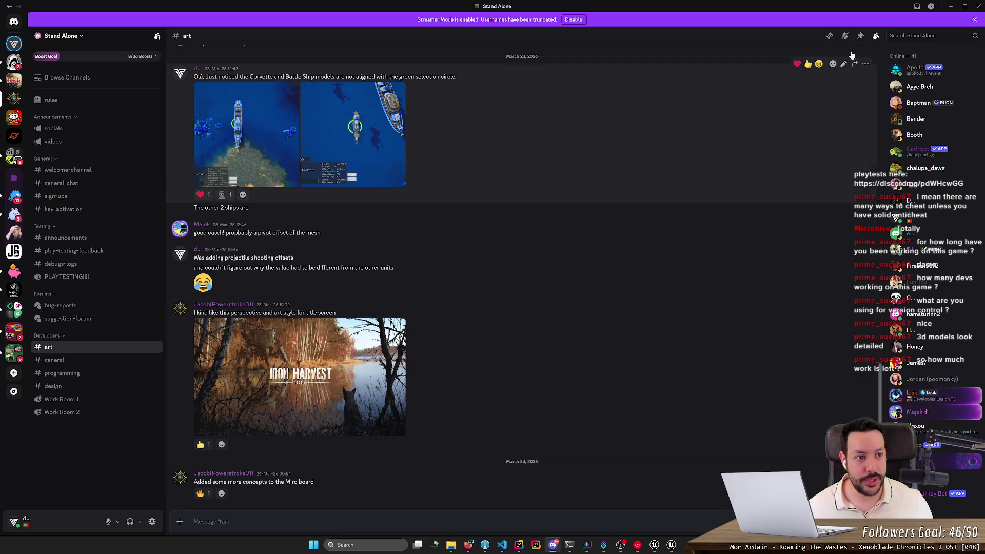
pyautogui.click(951, 6)
pyautogui.moveTo(390, 288)
pyautogui.mouseDown()
pyautogui.moveTo(292, 287)
pyautogui.moveTo(292, 234)
pyautogui.moveTo(272, 234)
pyautogui.moveTo(283, 228)
pyautogui.mouseUp()
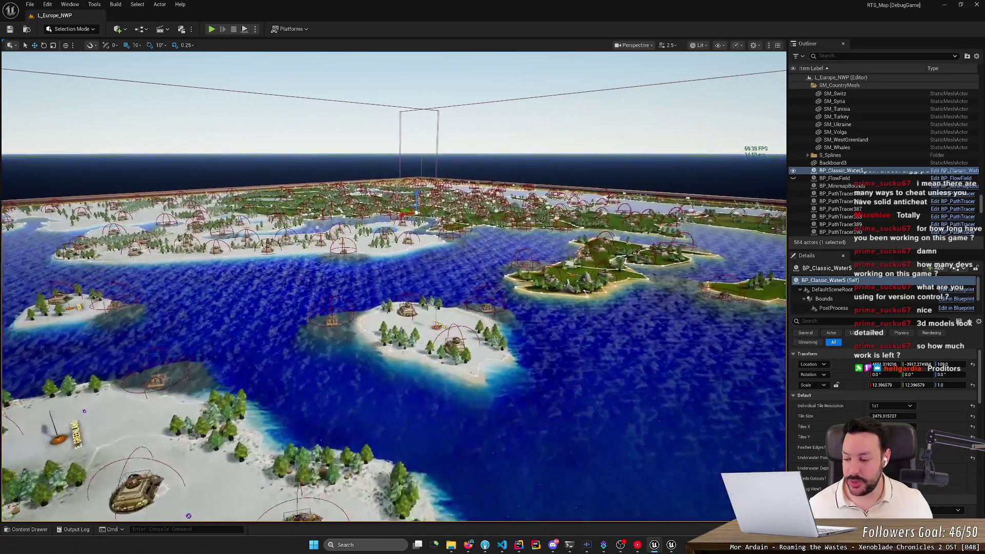
pyautogui.moveTo(282, 228)
pyautogui.mouseDown()
pyautogui.moveTo(282, 208)
pyautogui.moveTo(282, 245)
pyautogui.moveTo(282, 167)
pyautogui.moveTo(282, 216)
pyautogui.moveTo(221, 216)
pyautogui.moveTo(241, 174)
pyautogui.mouseUp()
pyautogui.moveTo(649, 220)
pyautogui.mouseDown()
pyautogui.moveTo(649, 241)
pyautogui.moveTo(648, 220)
pyautogui.mouseUp()
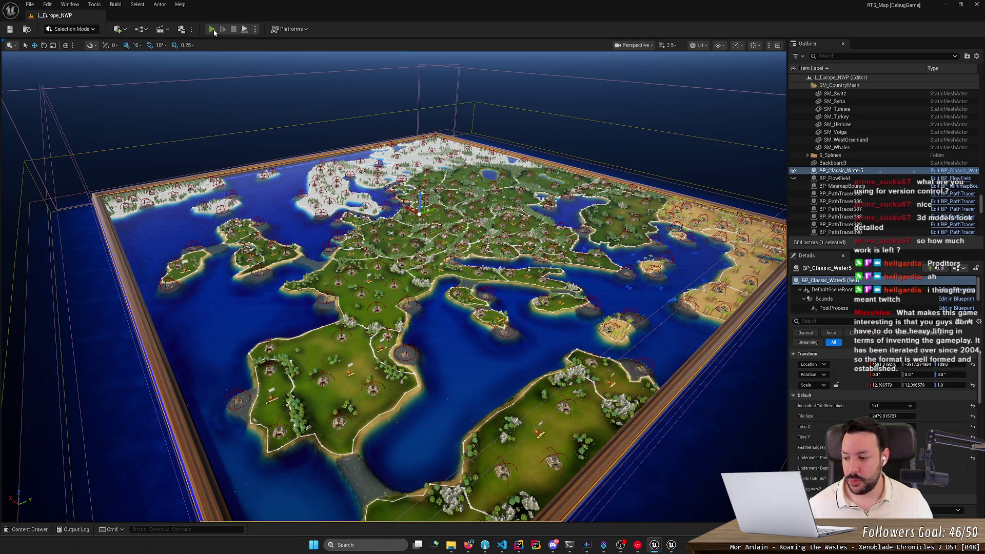
# - Start Play-In-Editor, eject to the free camera, and pan toward Czech Rep and Romania
pyautogui.click(214, 29)
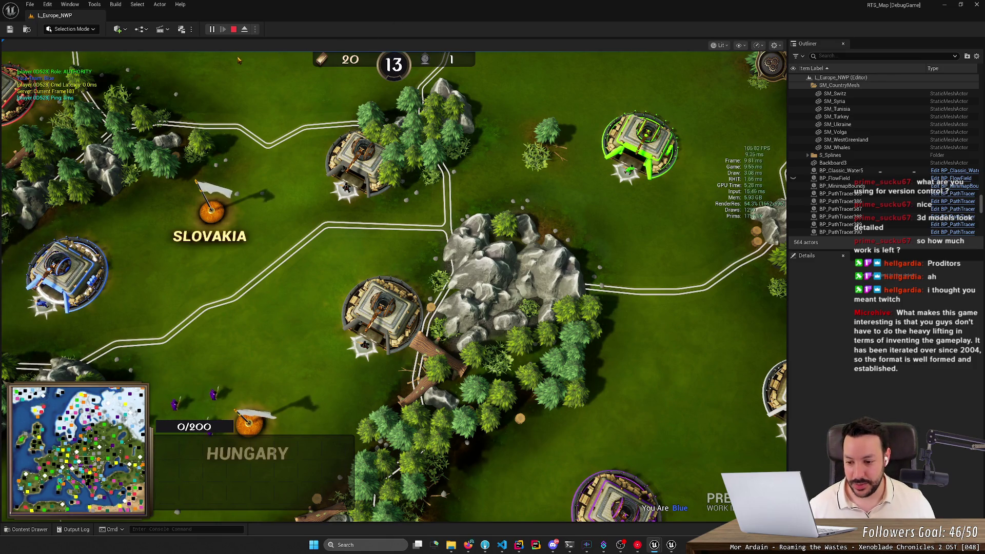
pyautogui.click(247, 31)
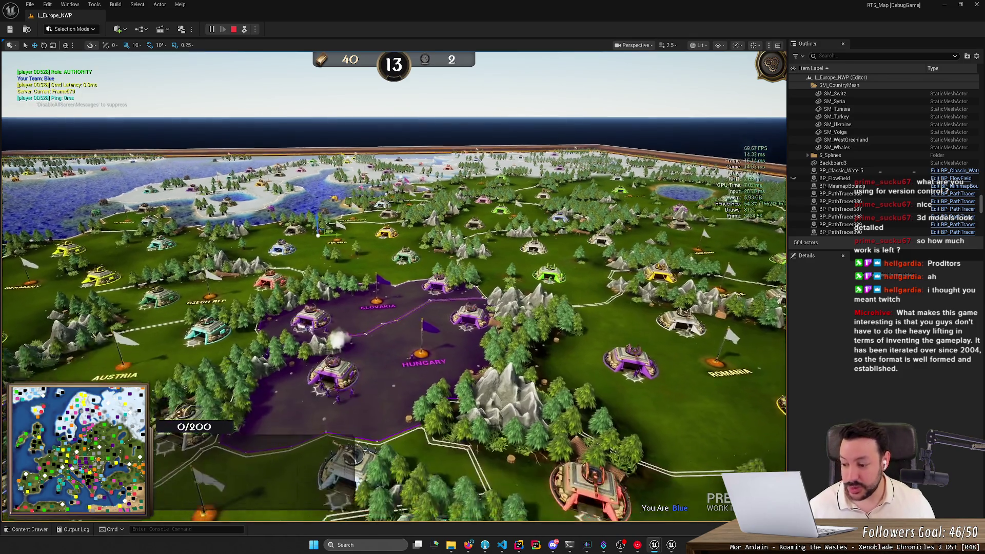
pyautogui.press('a')
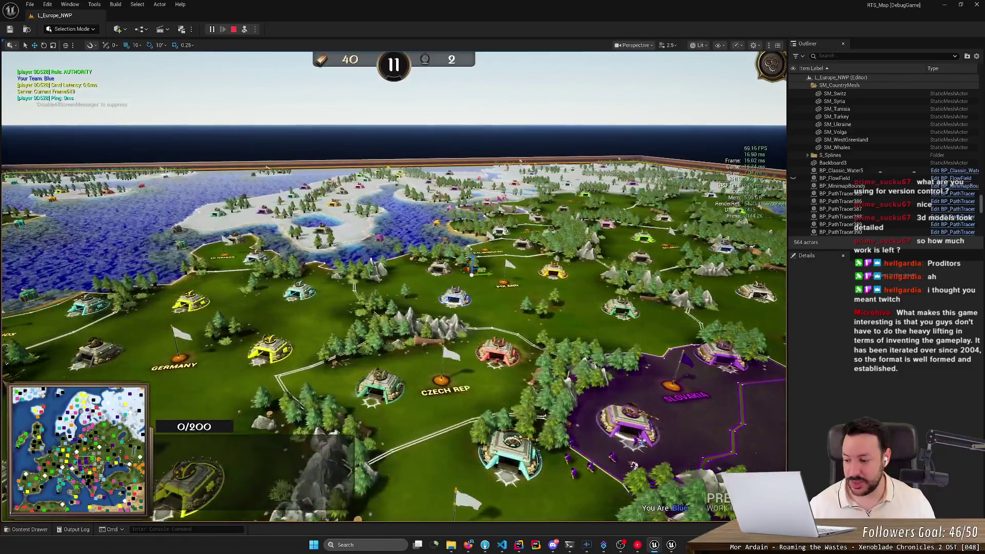
pyautogui.scroll(-2, 393, 308)
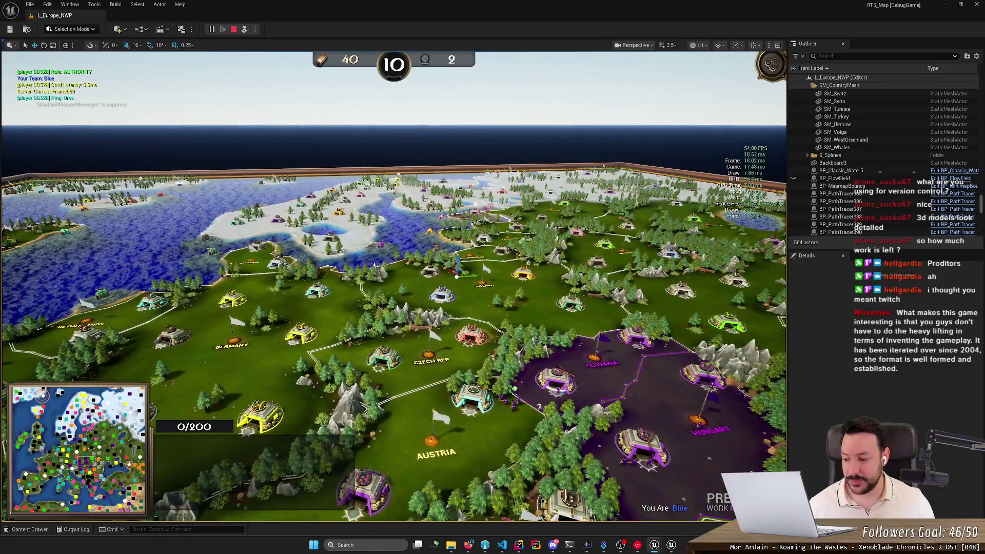
pyautogui.scroll(1, 393, 308)
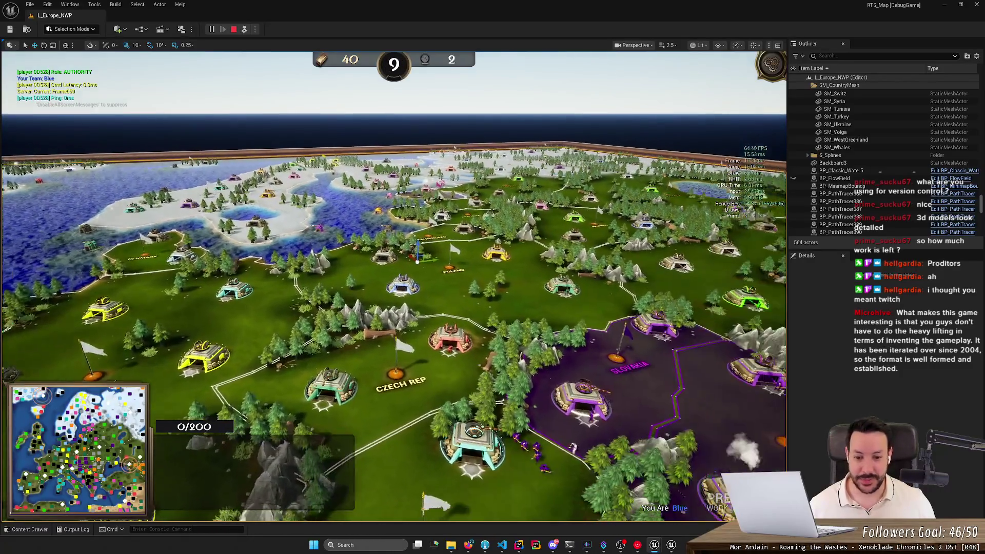
pyautogui.press('d')
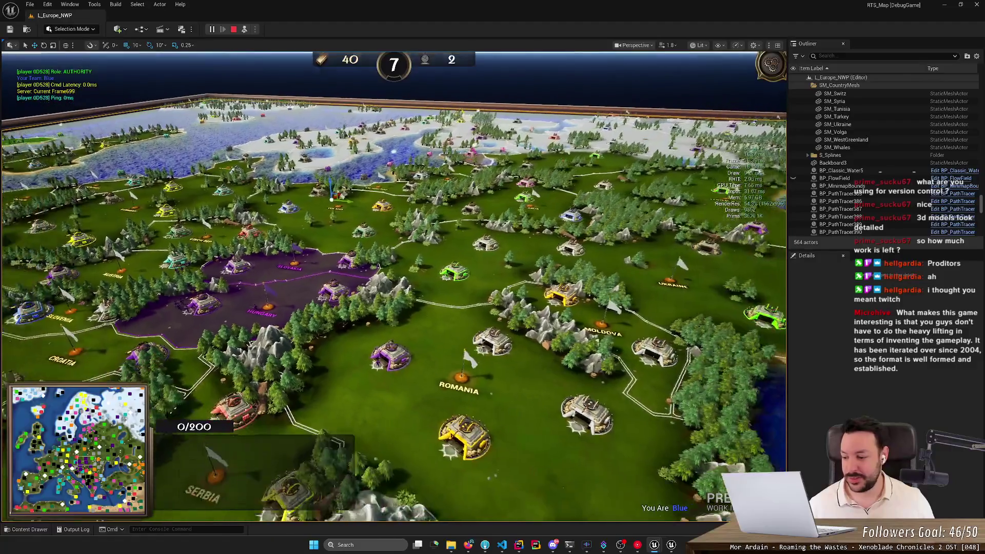
# - Pan west over Croatia to Germany, rotate the view, and select a German fortress
pyautogui.scroll(2, 393, 308)
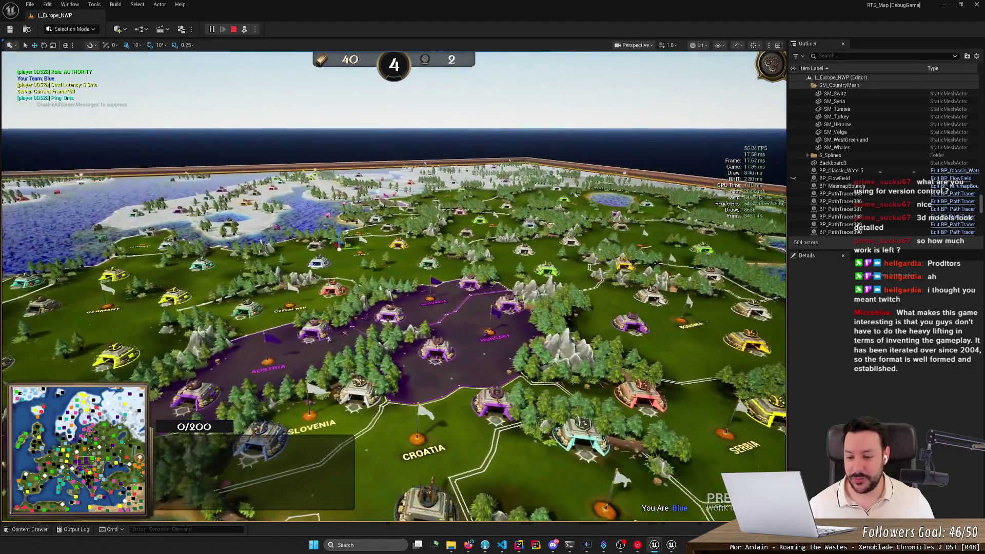
pyautogui.press('a')
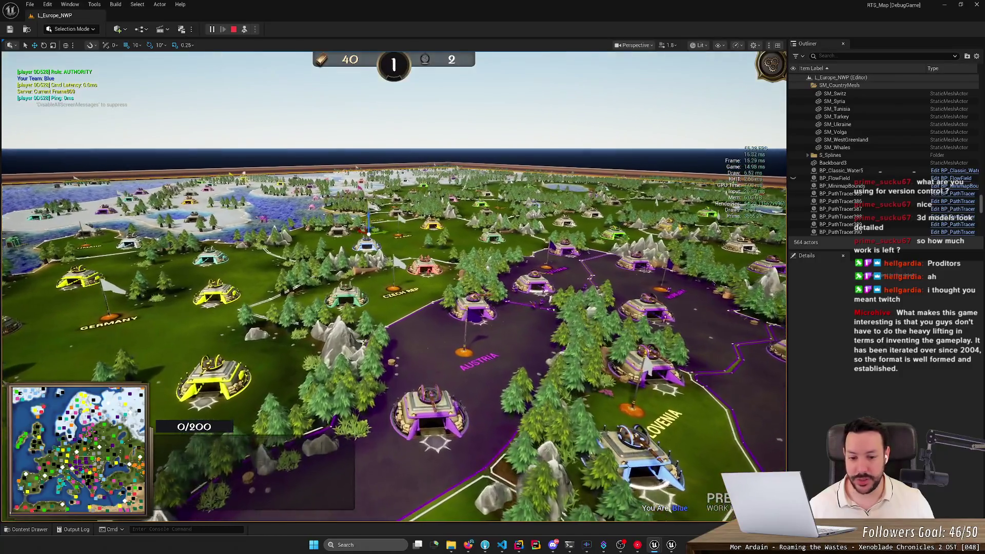
pyautogui.scroll(3, 393, 308)
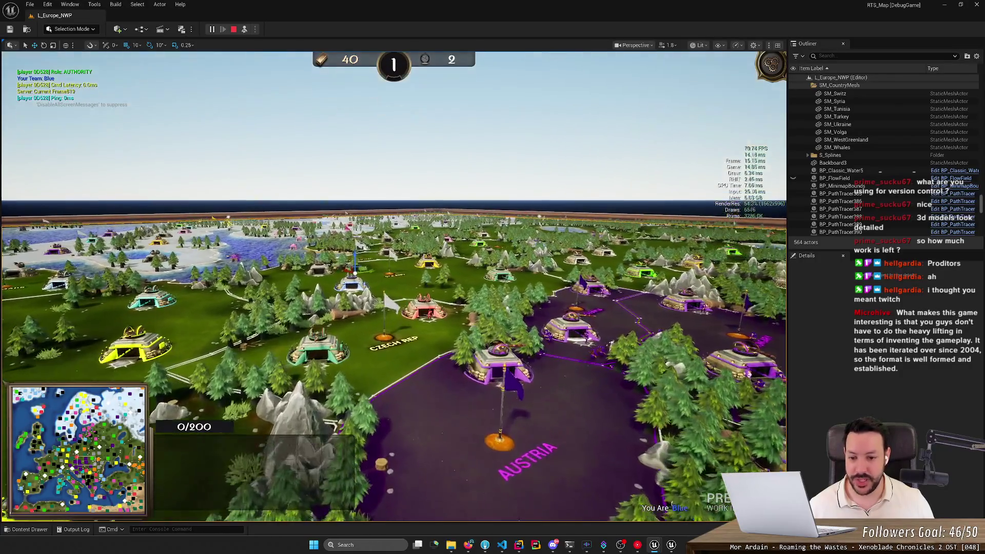
pyautogui.press('s')
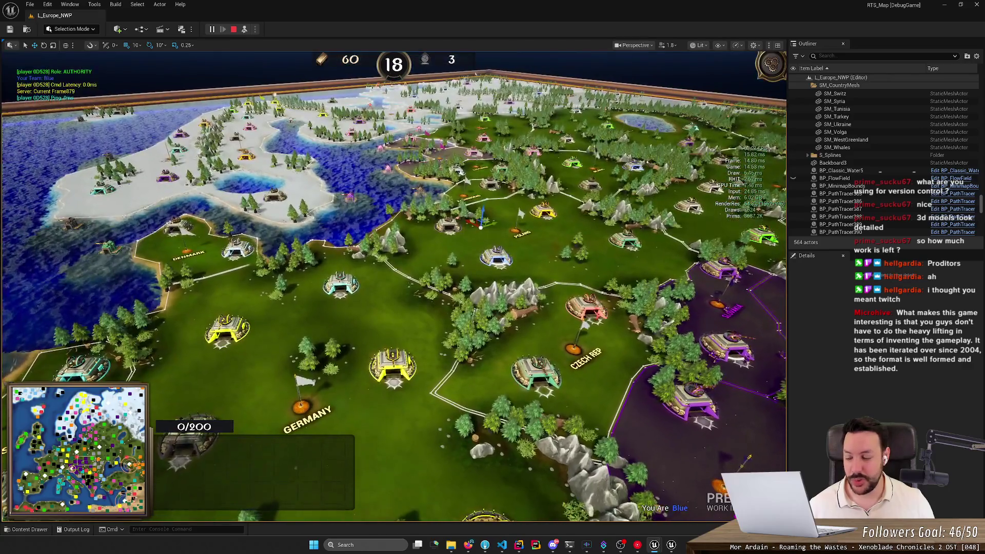
pyautogui.press('s')
pyautogui.press('a')
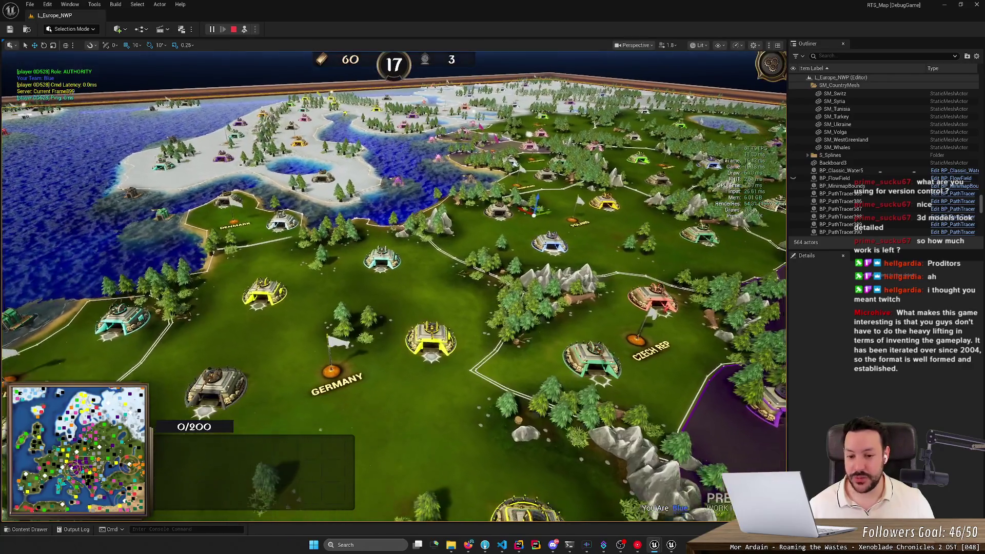
pyautogui.scroll(3, 392, 307)
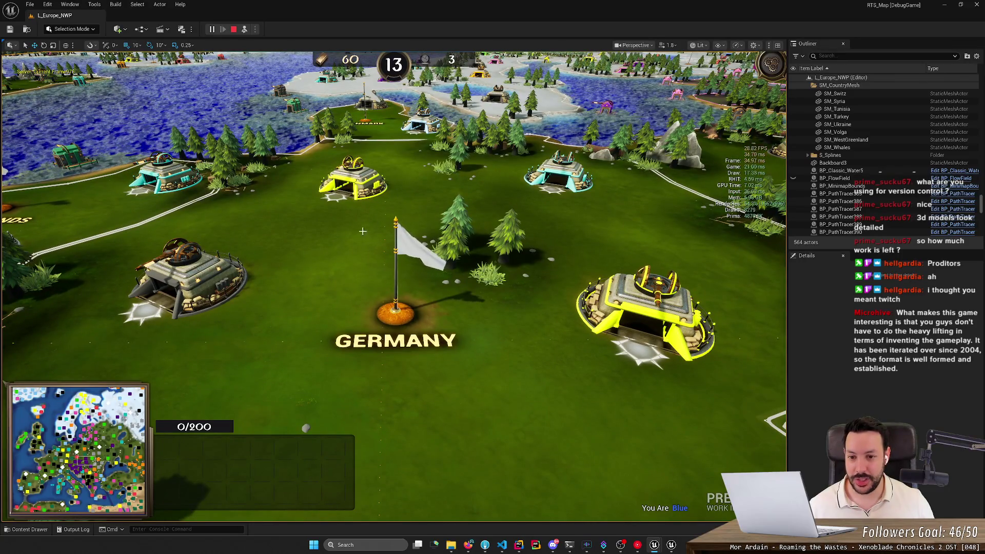
pyautogui.scroll(-2, 361, 205)
pyautogui.press('q')
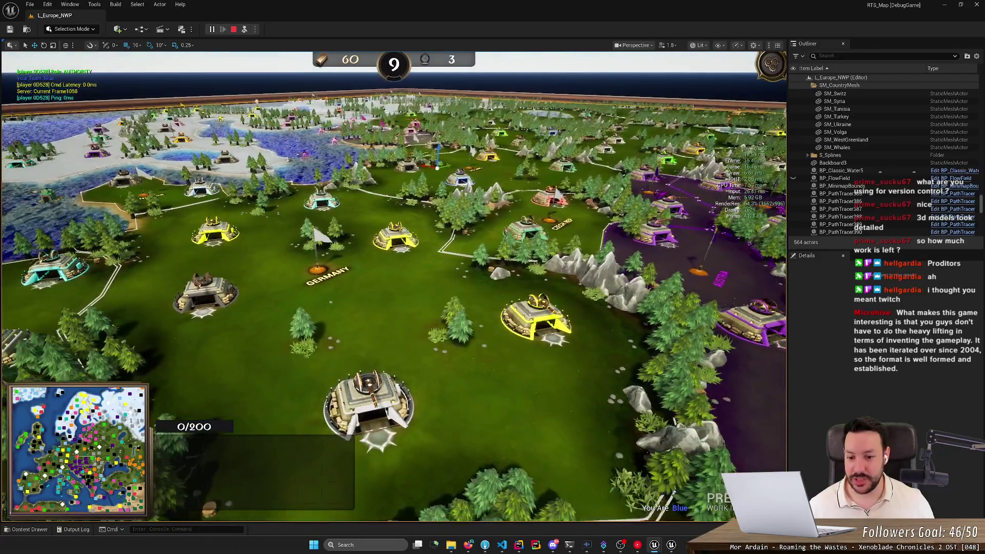
pyautogui.click(535, 324)
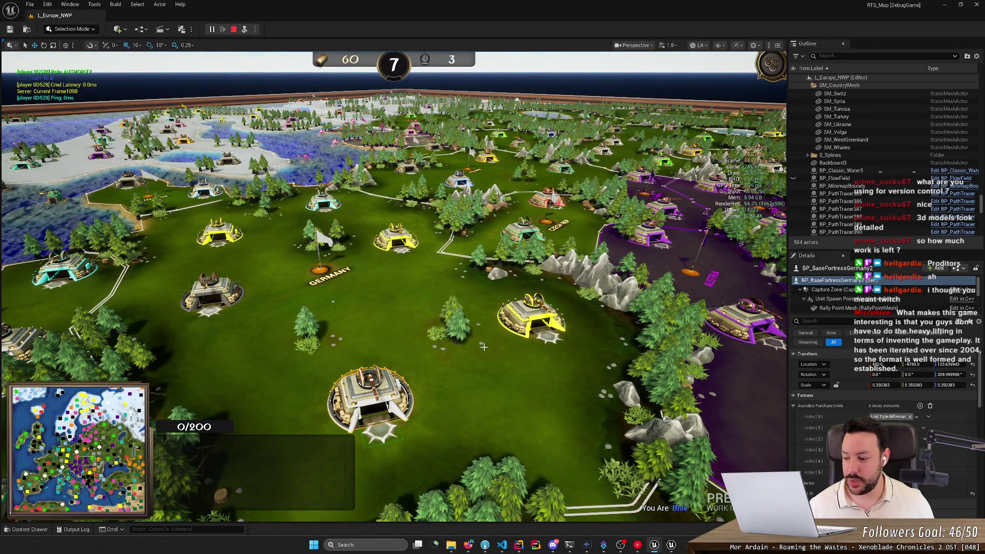
# - Pan the game camera south toward Italy and zoom over Austria and central Europe
pyautogui.scroll(-3, 484, 347)
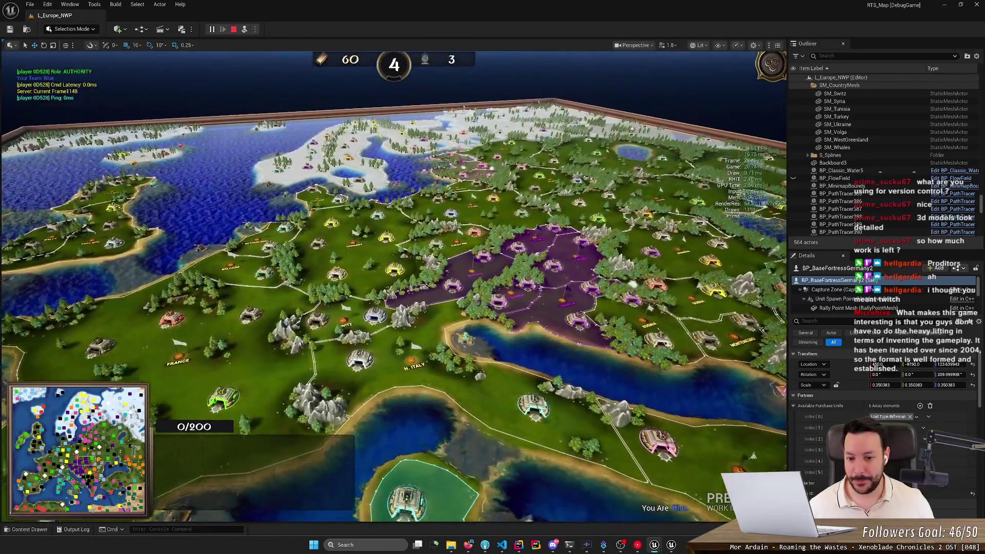
pyautogui.press('s')
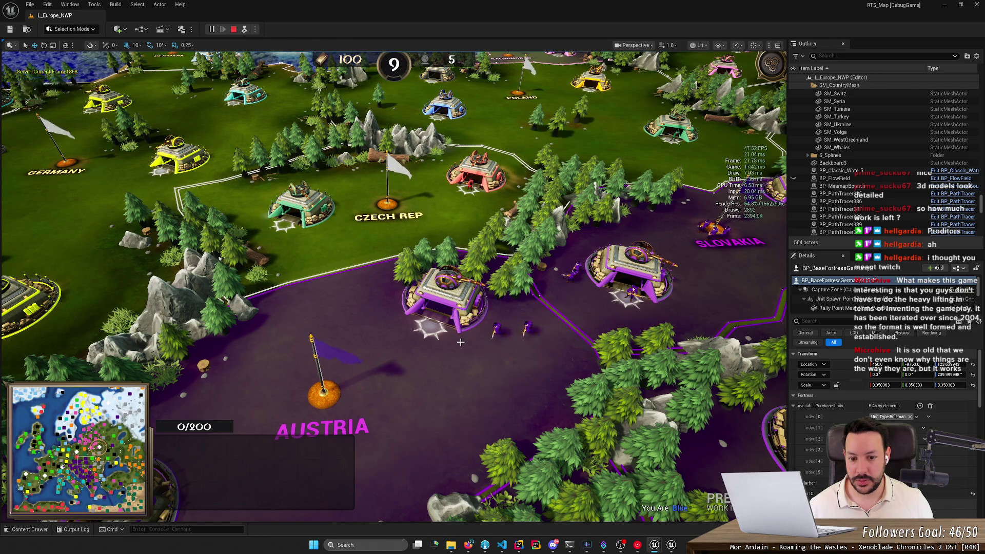
pyautogui.scroll(-2, 460, 342)
pyautogui.scroll(3, 460, 342)
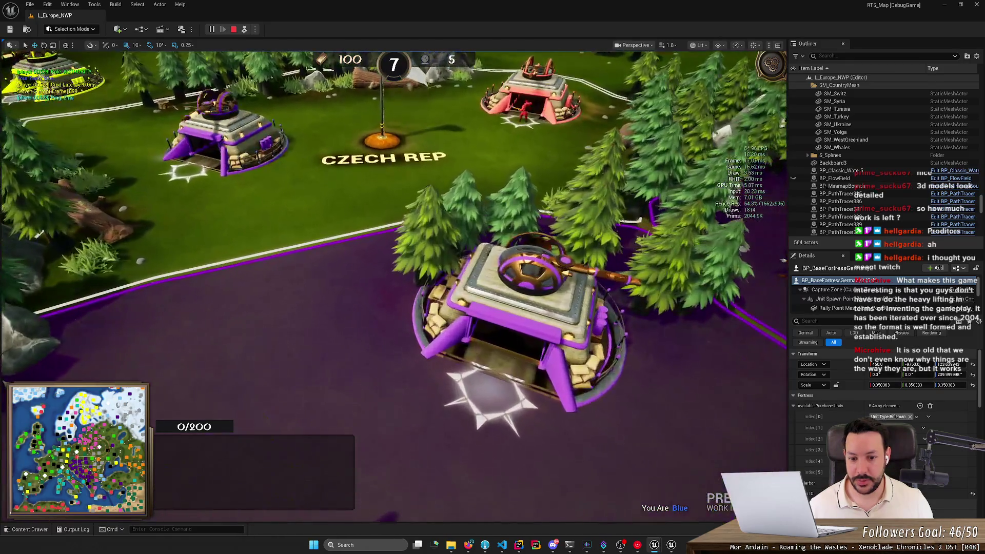
pyautogui.scroll(-4, 460, 341)
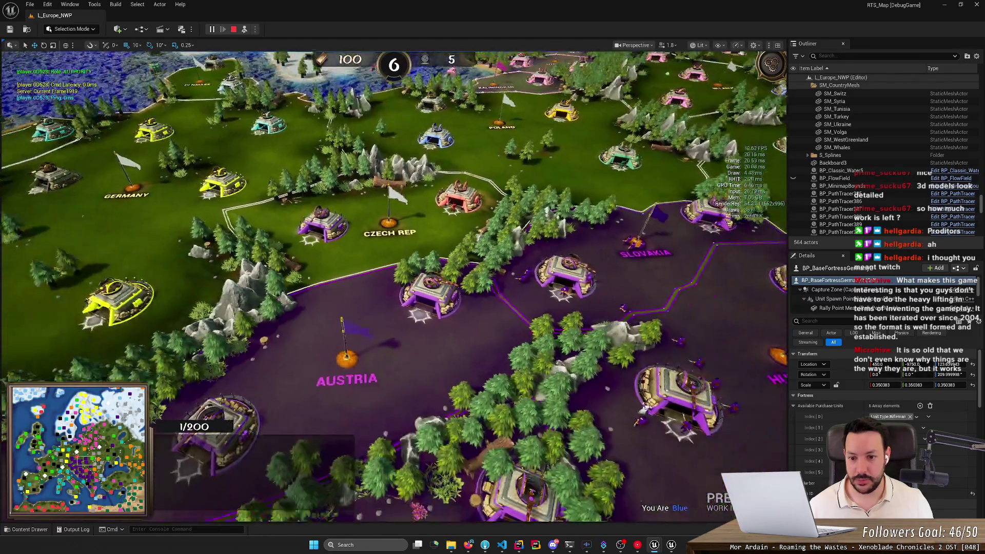
pyautogui.scroll(-3, 460, 341)
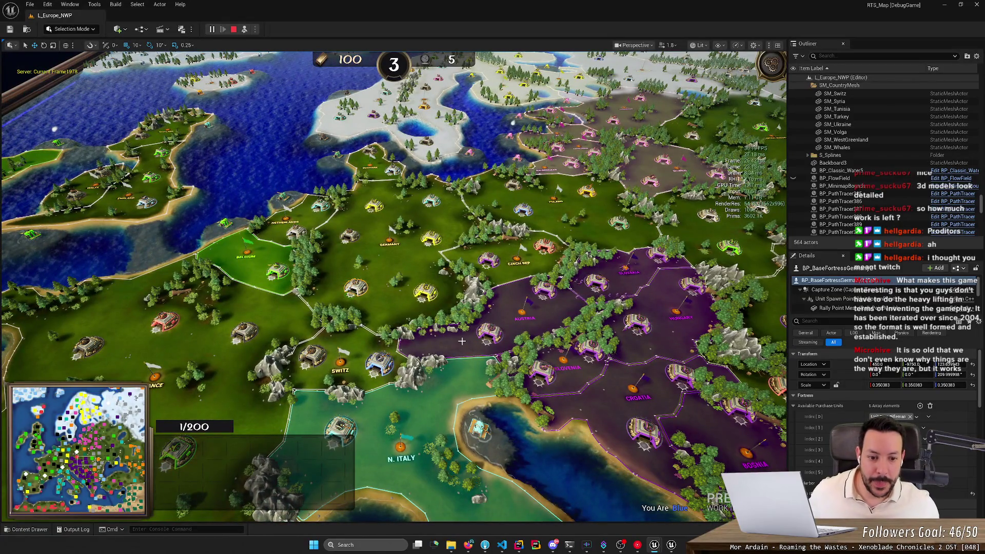
pyautogui.scroll(2, 460, 341)
pyautogui.scroll(5, 460, 342)
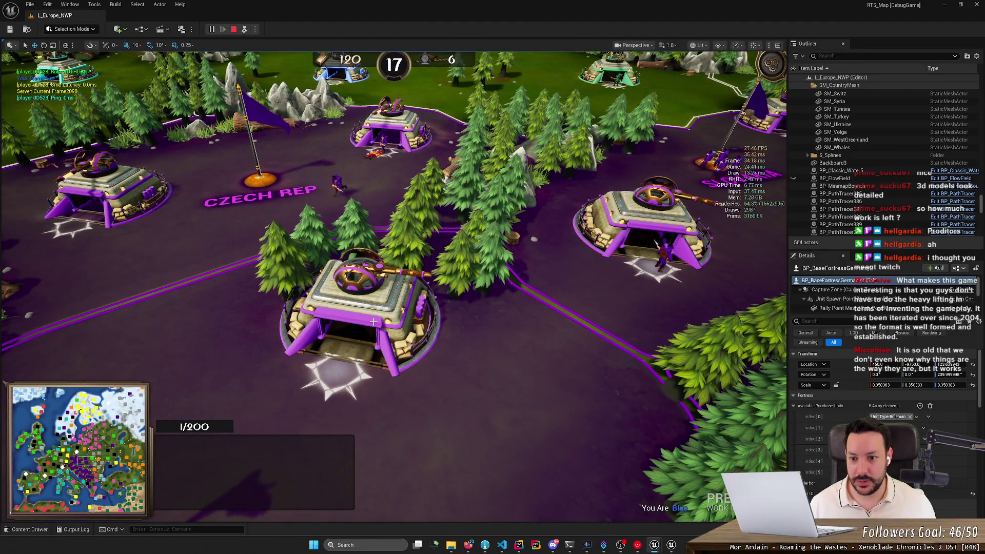
pyautogui.scroll(-10, 373, 321)
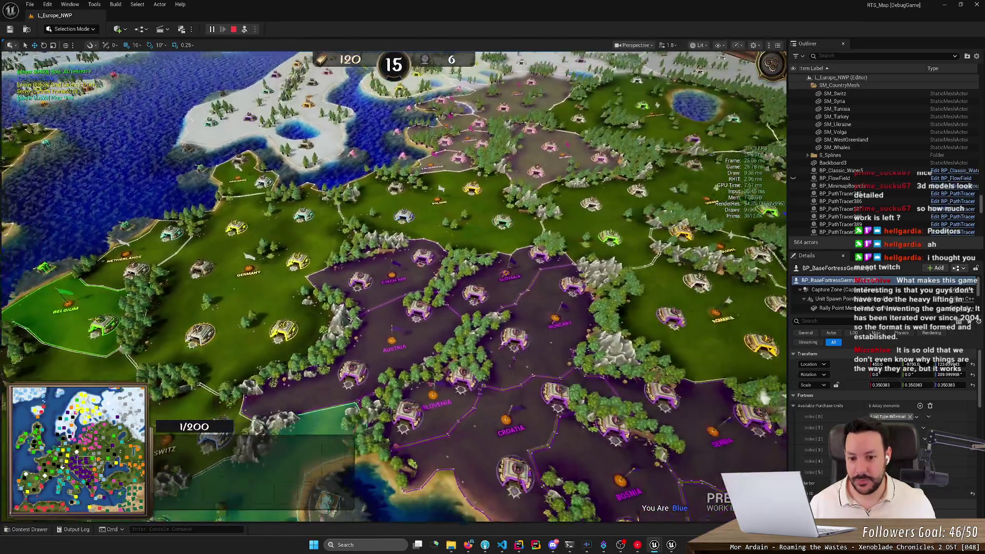
pyautogui.press('a')
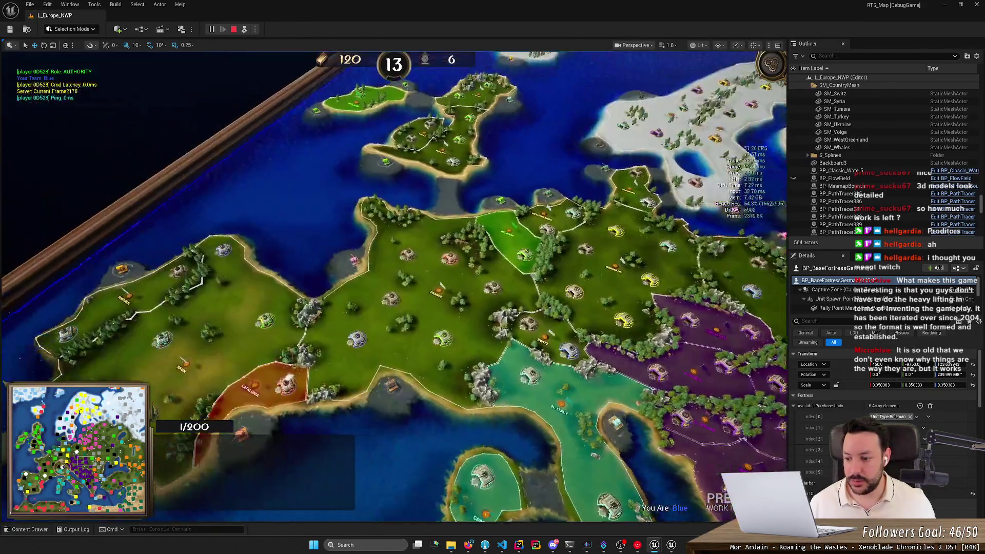
pyautogui.scroll(-5, 368, 323)
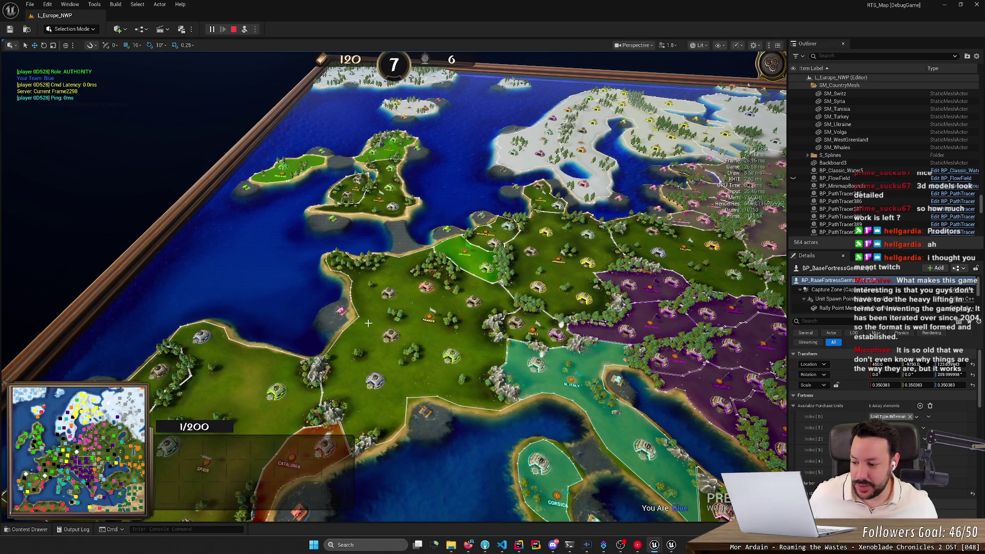
pyautogui.press('d')
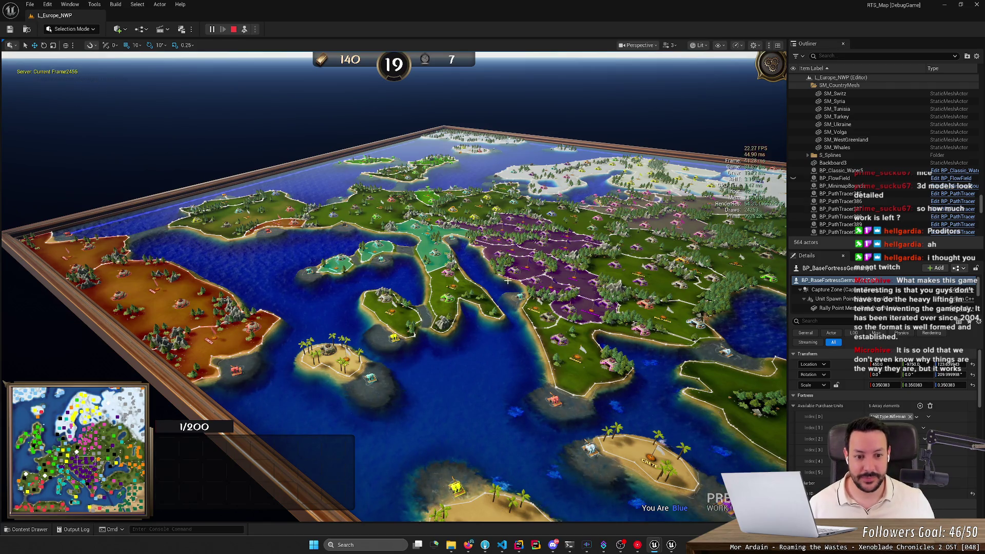
pyautogui.scroll(5, 508, 280)
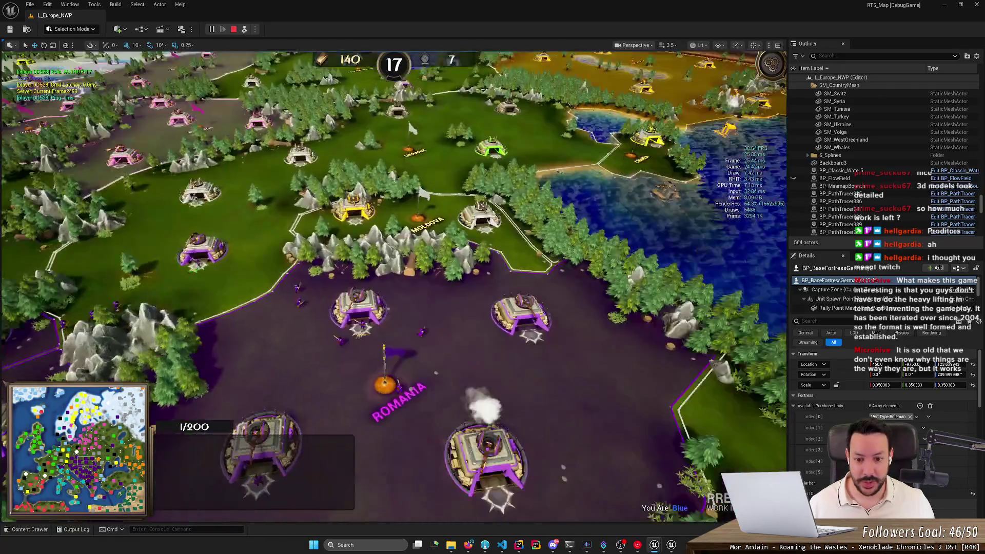
pyautogui.scroll(-3, 394, 262)
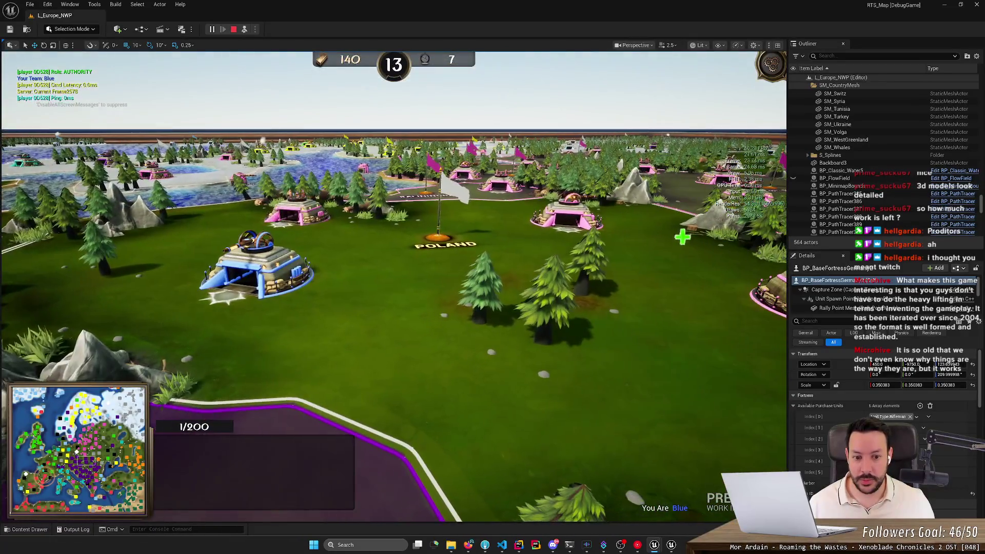
pyautogui.scroll(-4, 682, 236)
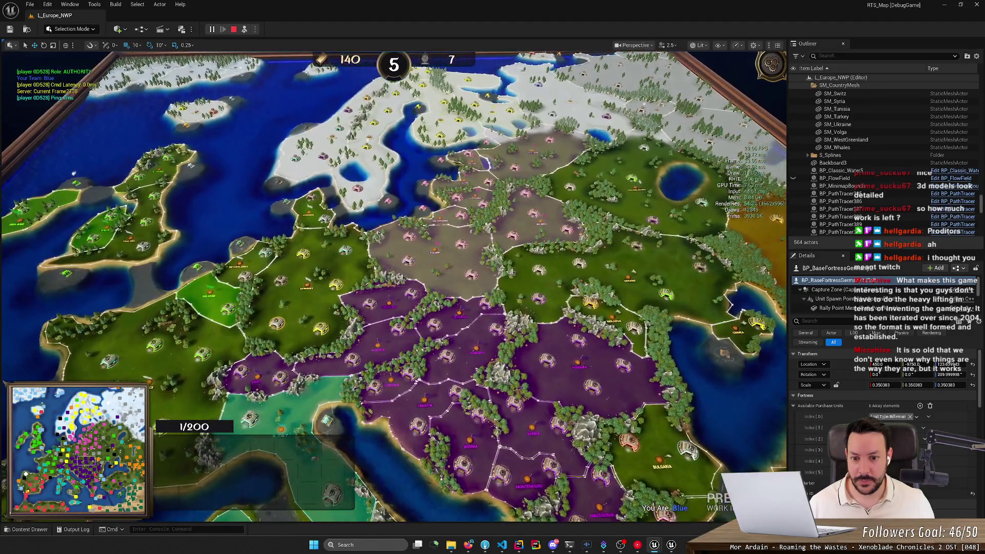
# - Toggle Possess and Eject while panning across Poland to Kaliningrad and Lithuania
pyautogui.click(245, 30)
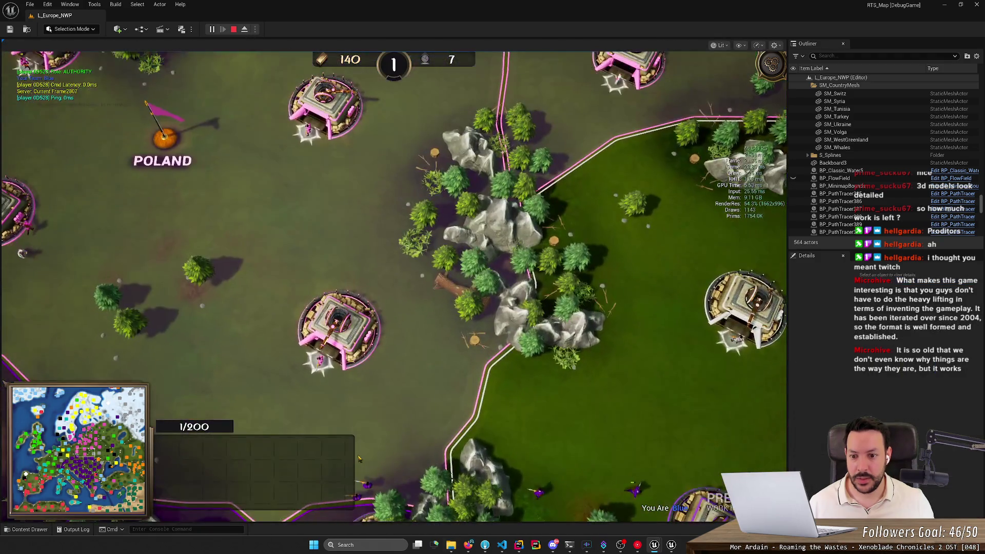
pyautogui.press('a')
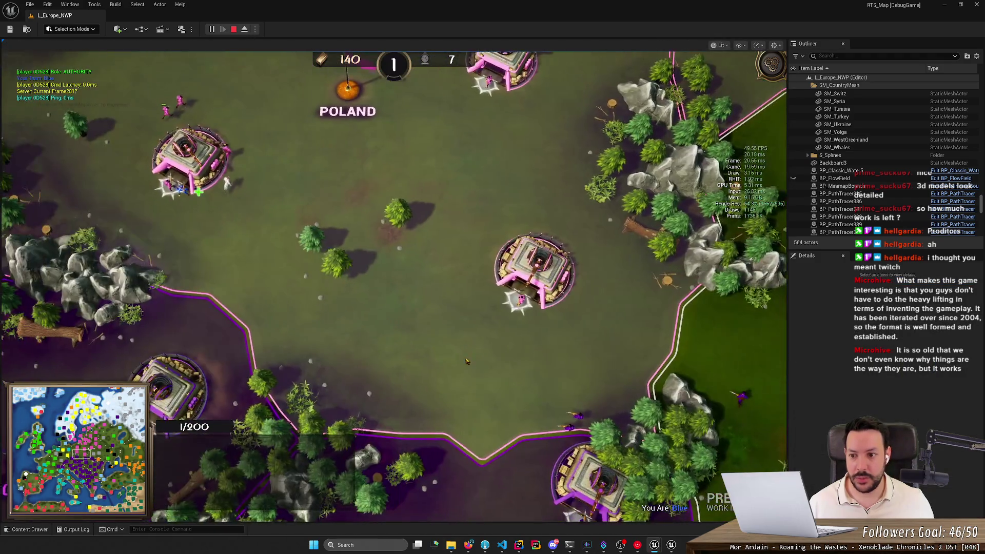
pyautogui.press('w')
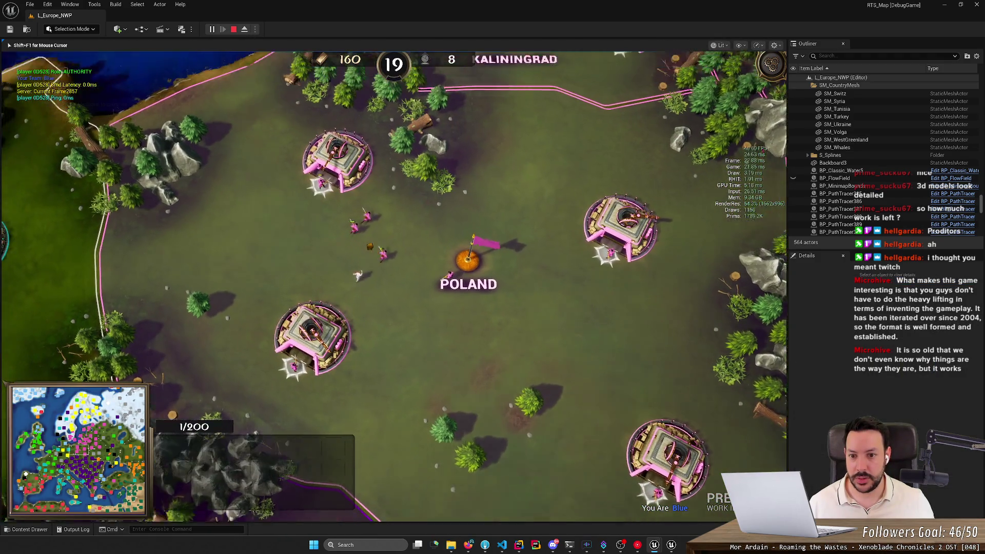
pyautogui.scroll(-1, 389, 271)
pyautogui.click(245, 30)
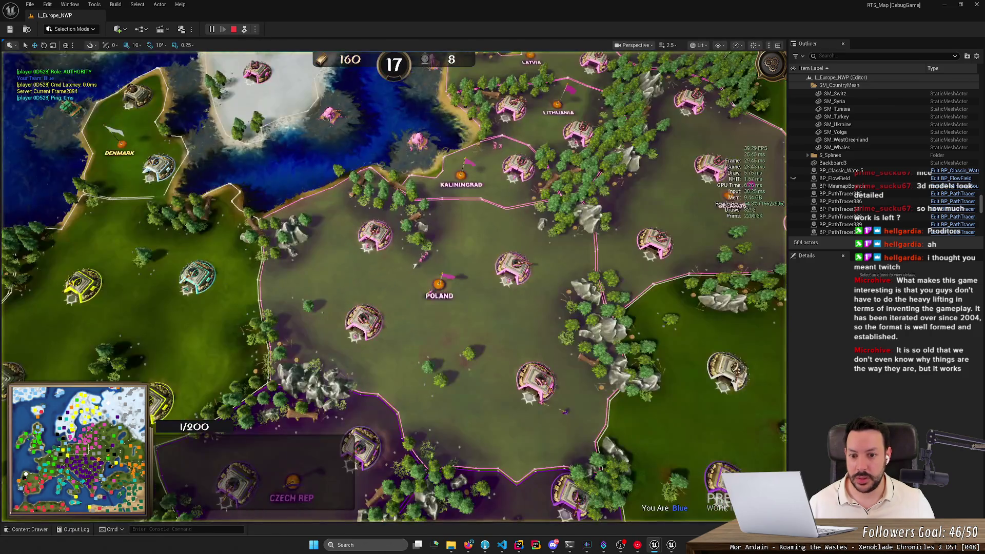
pyautogui.scroll(10, 446, 242)
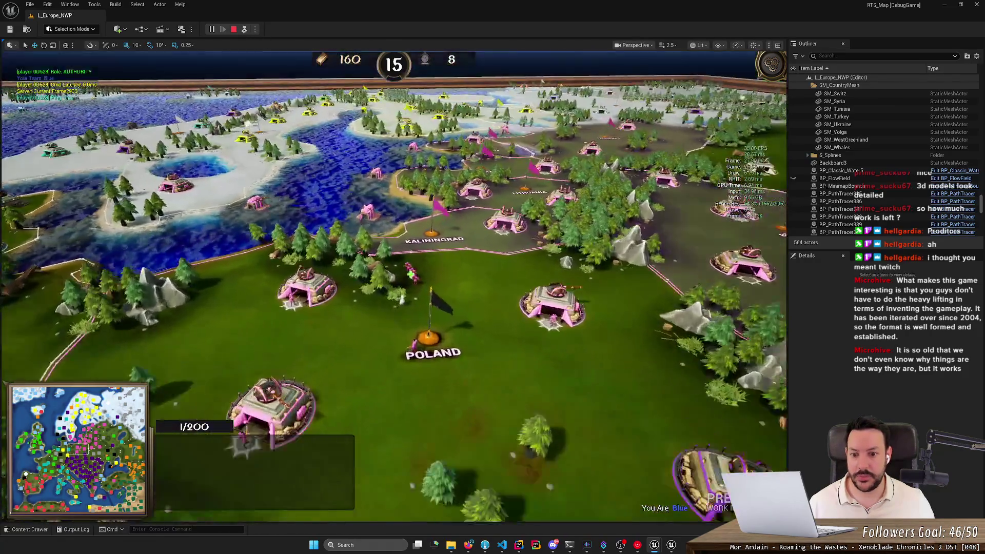
pyautogui.scroll(-4, 446, 241)
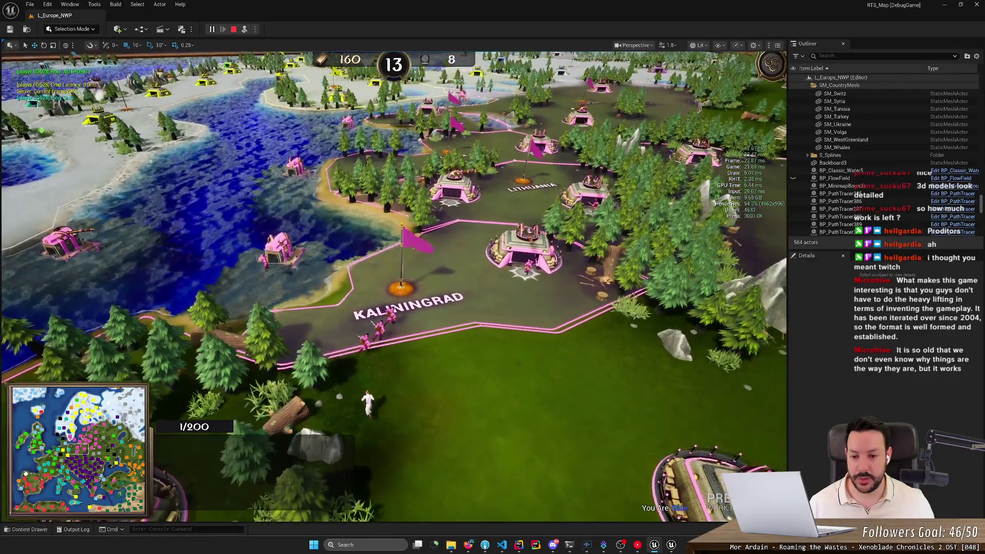
pyautogui.press('d')
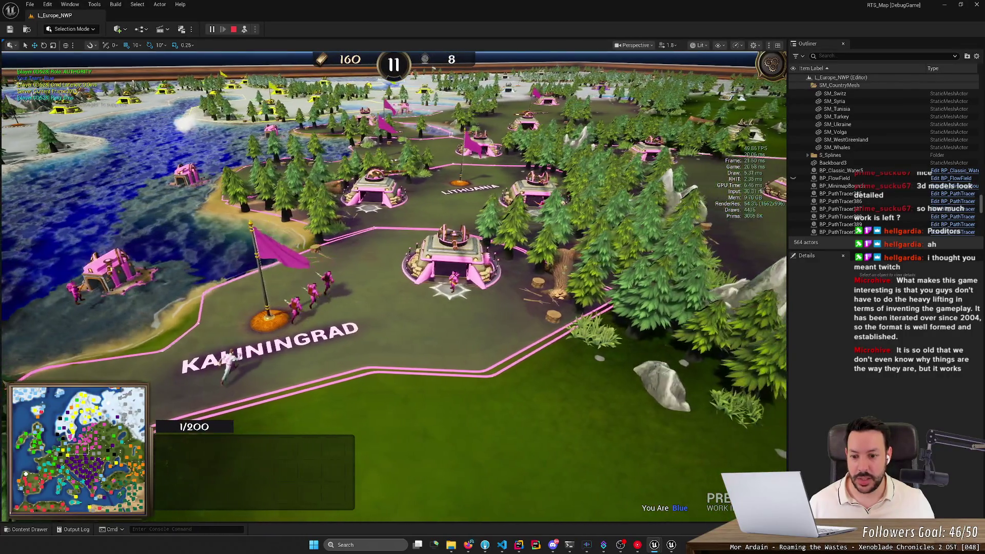
pyautogui.scroll(3, 316, 288)
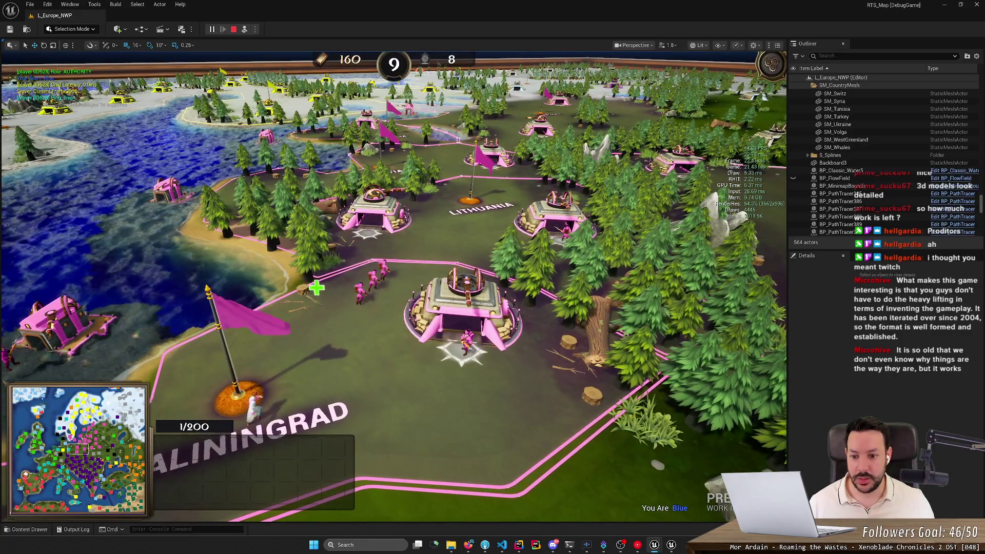
pyautogui.scroll(3, 312, 260)
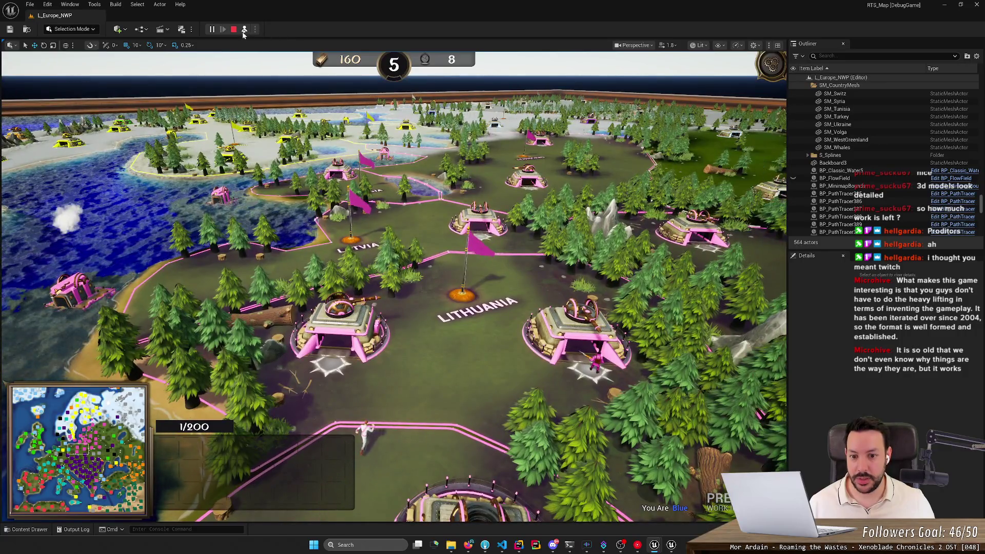
# - Repossess the game camera, pan to the Baltic states, then eject and stop Play-In-Editor
pyautogui.click(244, 28)
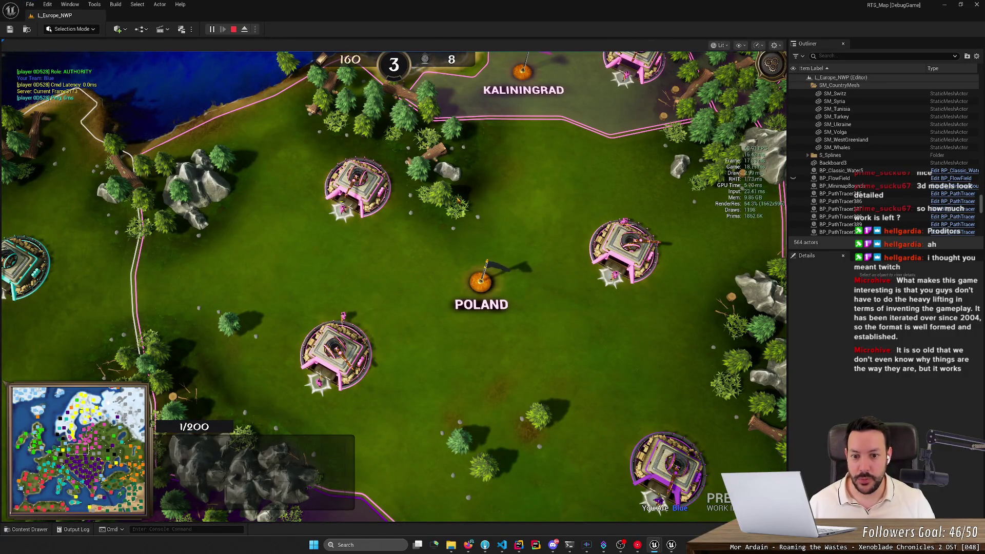
pyautogui.press('w')
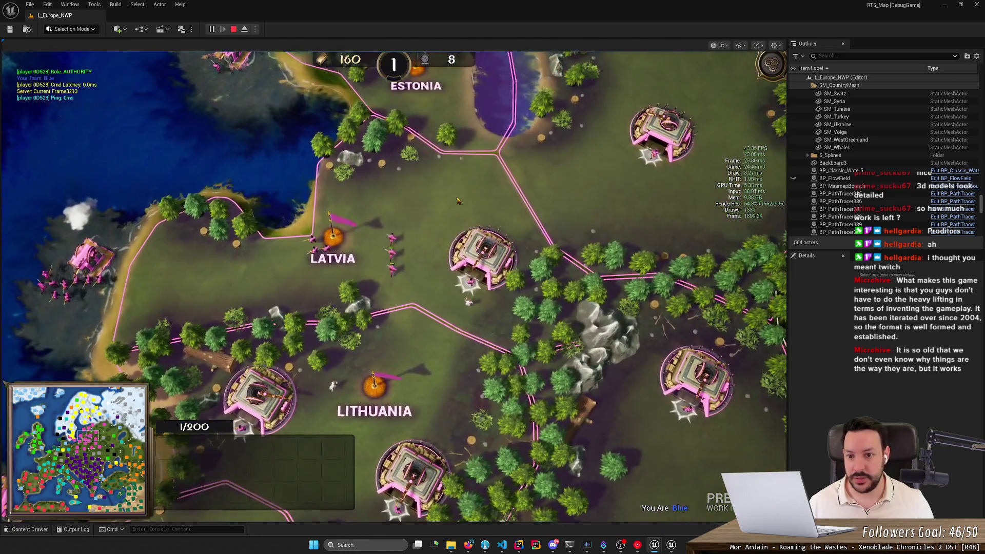
pyautogui.press('F8')
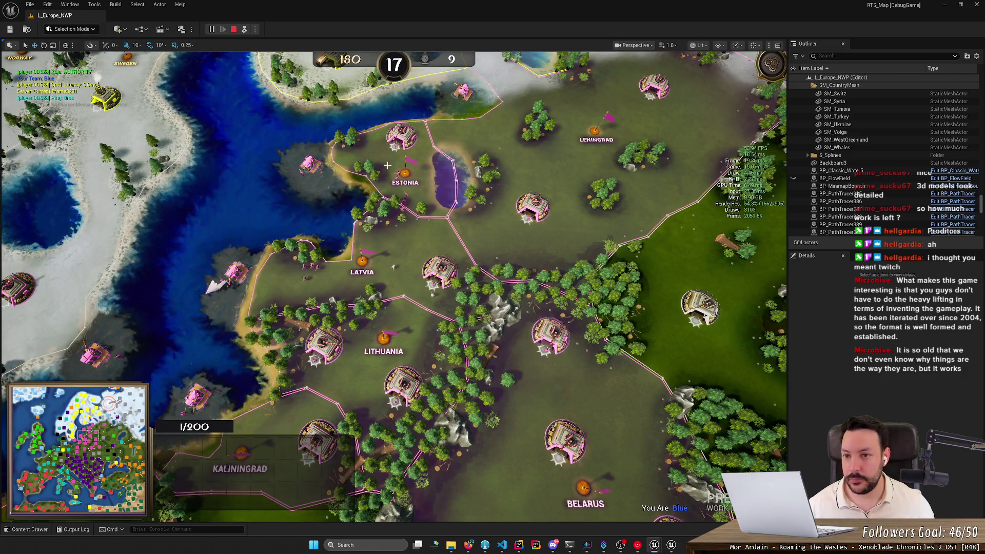
pyautogui.press('Escape')
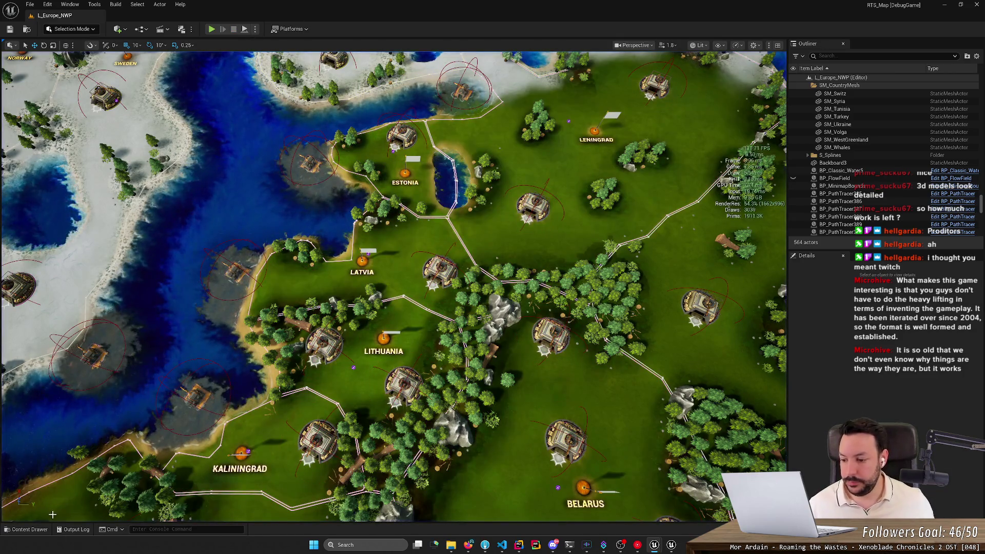
# - Set BP_GameMode's Bot Count to 0, compile it, and launch a fresh playtest
pyautogui.click(29, 528)
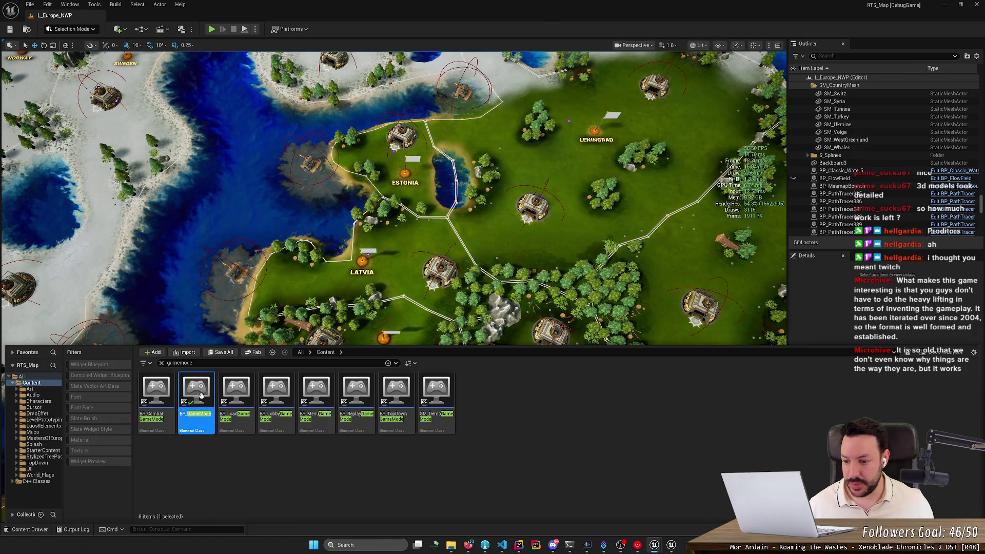
pyautogui.doubleClick(201, 394)
pyautogui.scroll(-2, 308, 390)
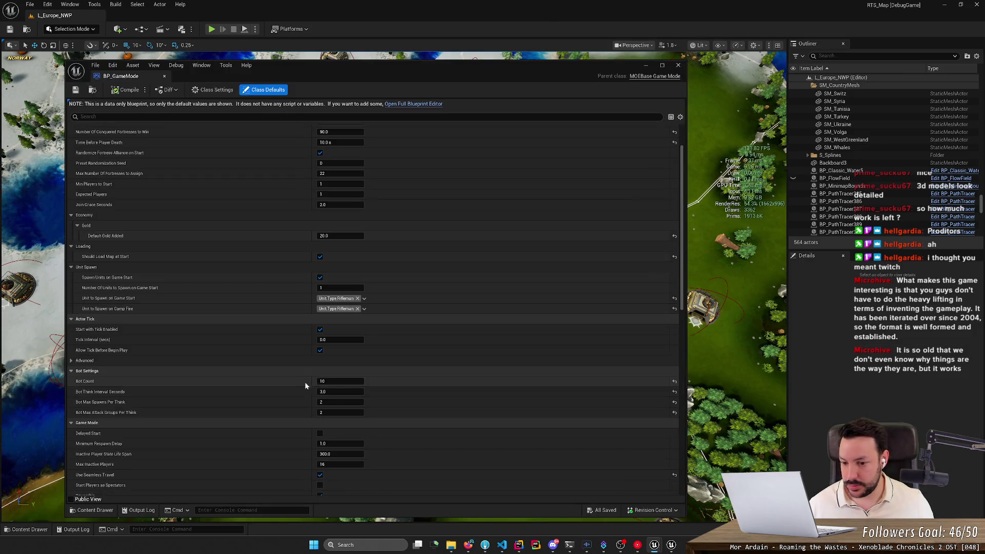
pyautogui.click(335, 381)
pyautogui.write('0')
pyautogui.press('Return')
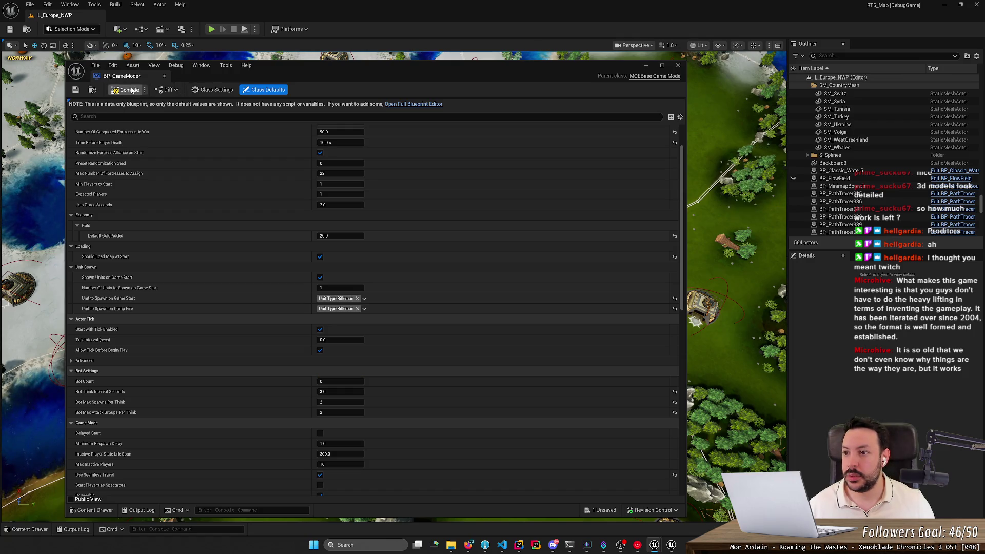
pyautogui.click(132, 91)
pyautogui.click(212, 29)
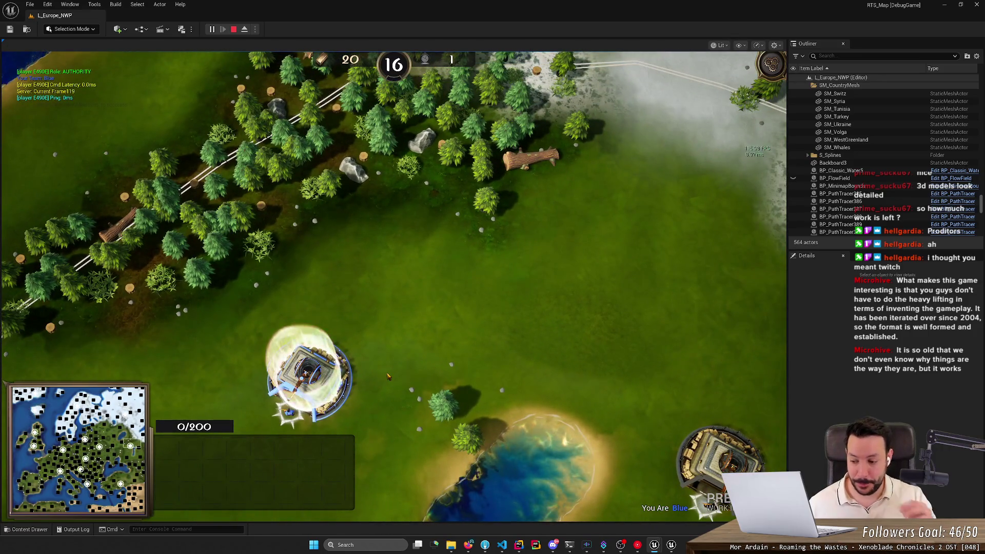
# - Select the blue fortress, queue two Riflemen, and set its rally point on the field
pyautogui.click(425, 292)
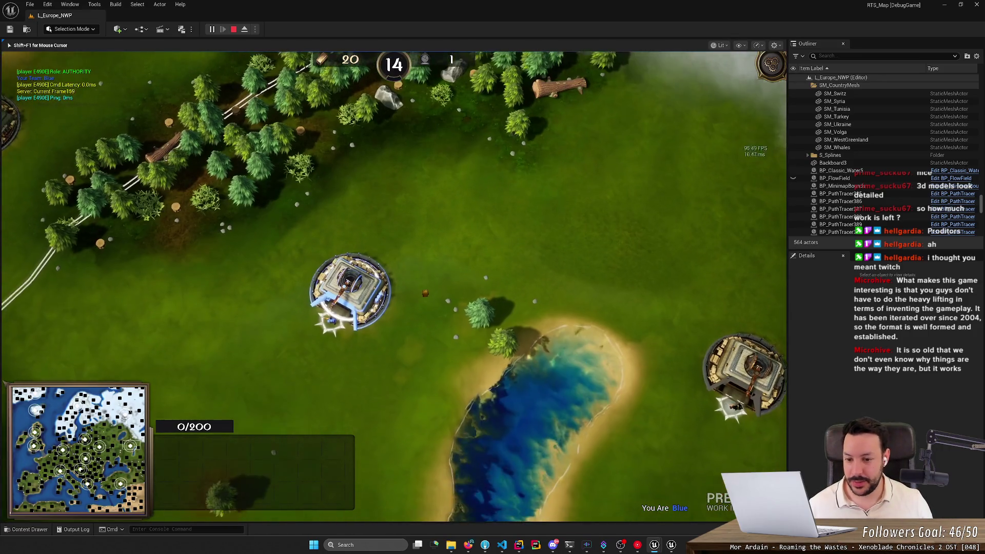
pyautogui.press('h')
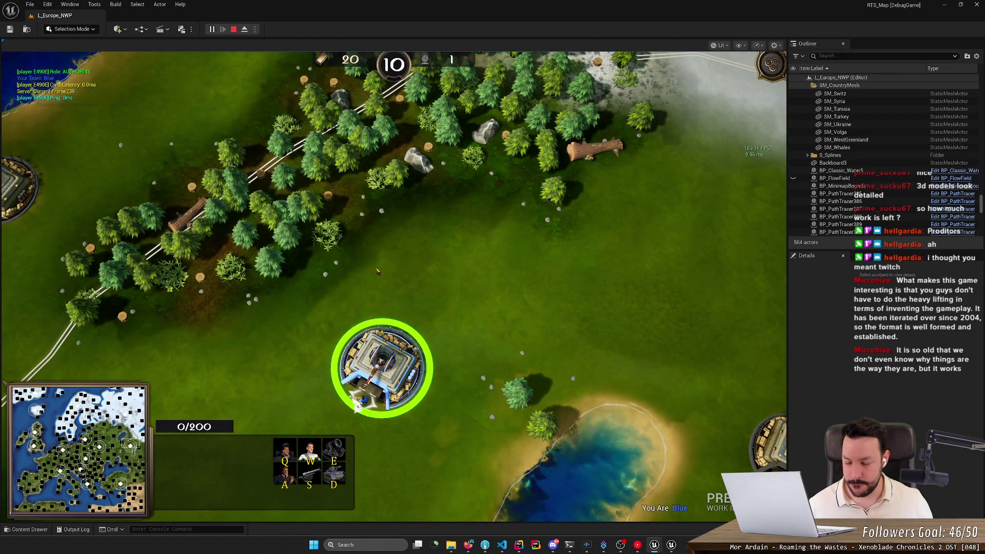
pyautogui.moveTo(377, 271); pyautogui.dragTo(503, 194)
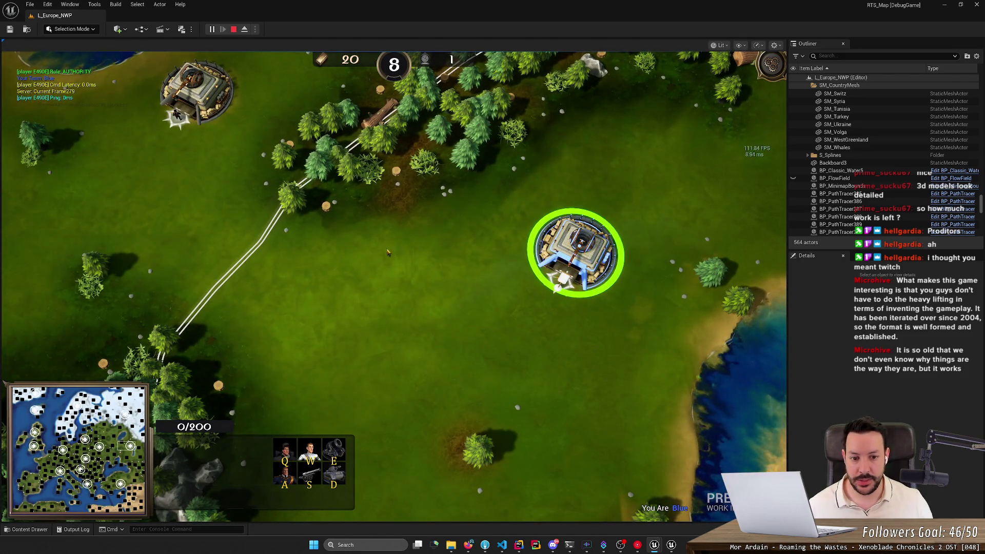
pyautogui.rightClick(337, 253)
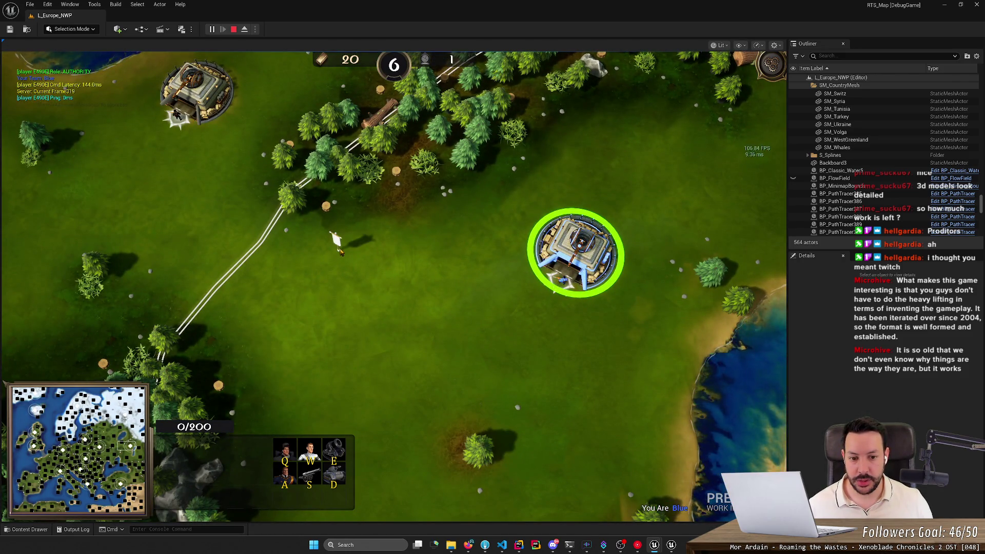
pyautogui.press('q')
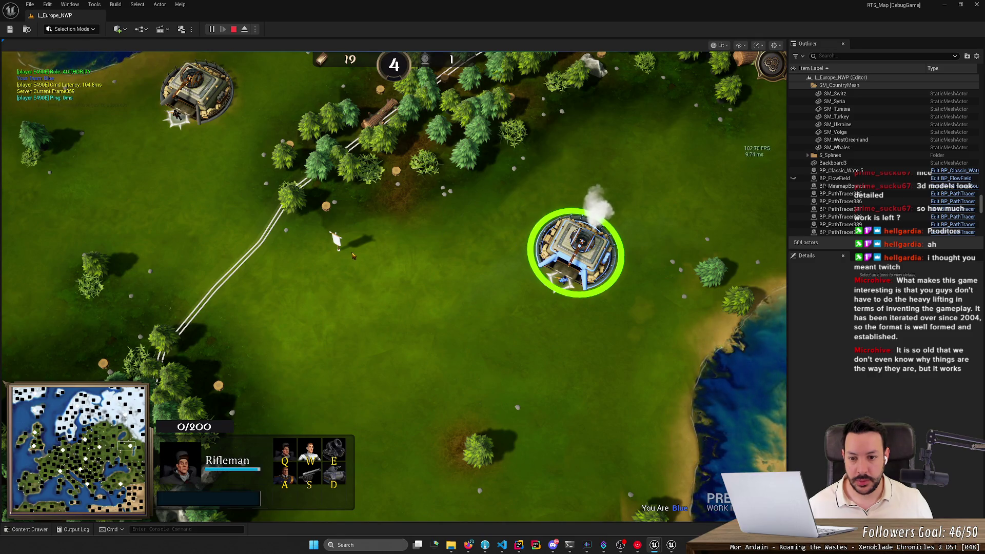
pyautogui.rightClick(342, 351)
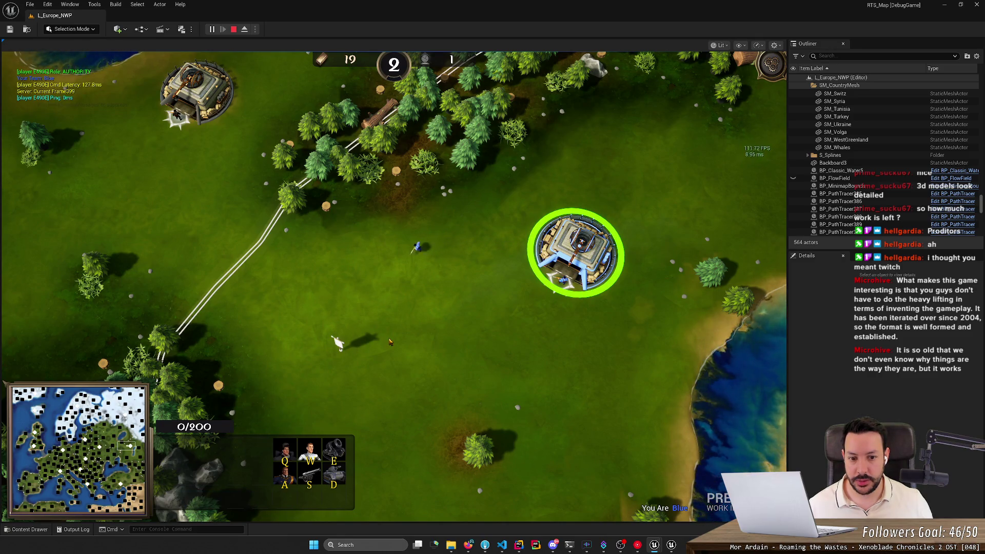
pyautogui.press('q')
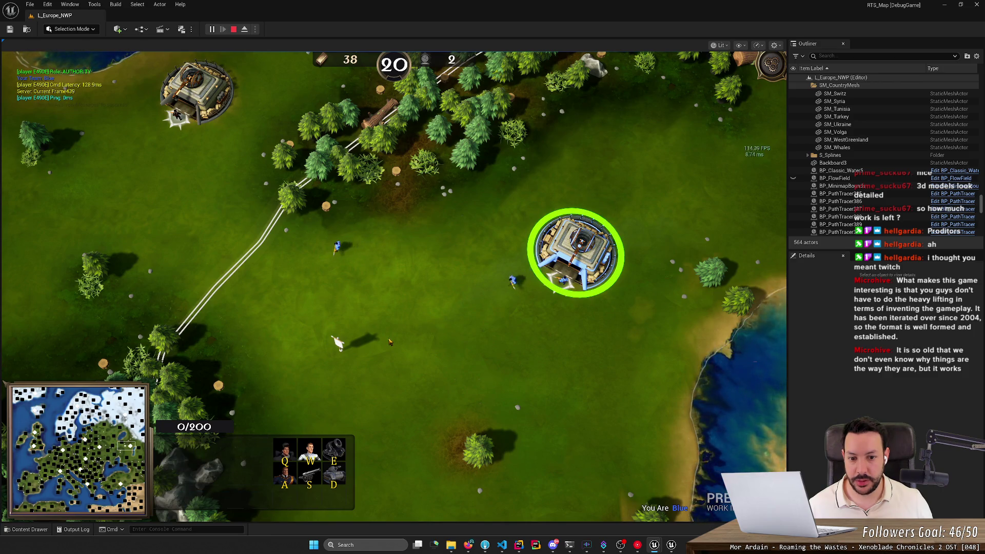
pyautogui.rightClick(497, 303)
# - Select the trained rifleman and march it south-west, then east across the field
pyautogui.click(444, 304)
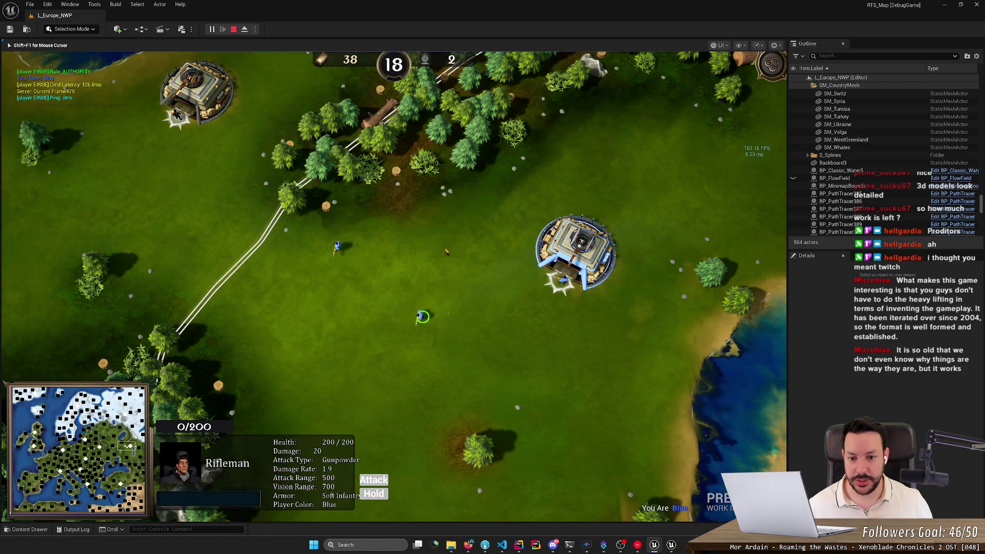
pyautogui.rightClick(444, 247)
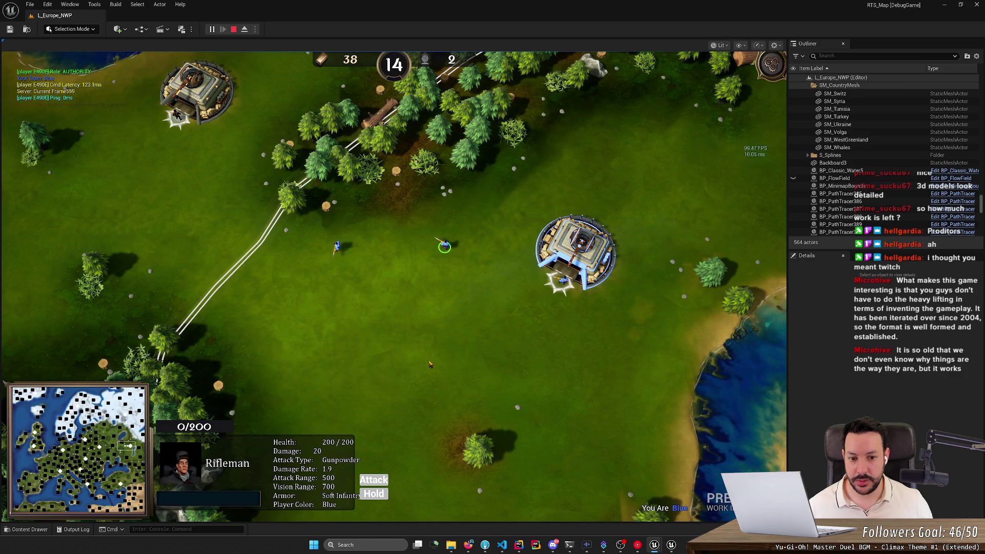
pyautogui.press('h')
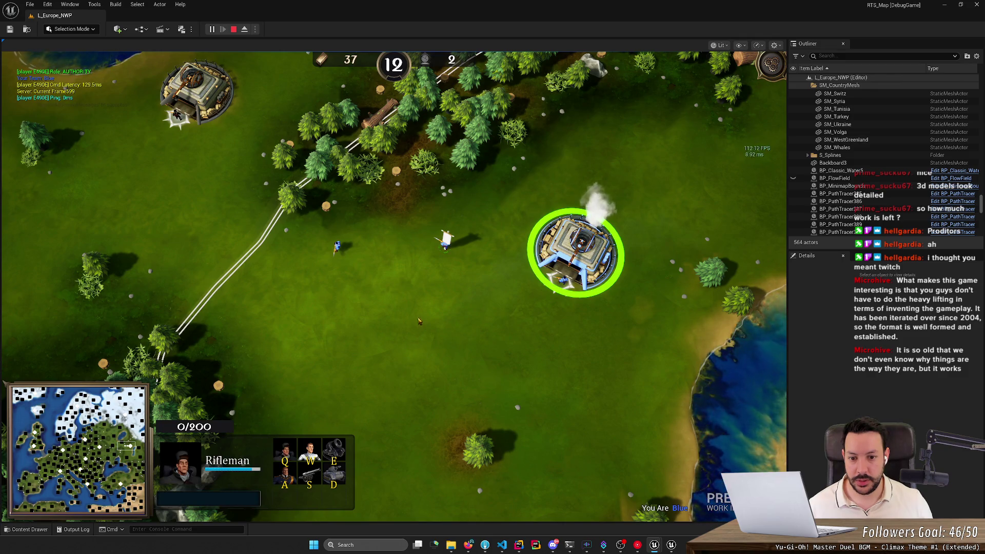
pyautogui.click(444, 245)
pyautogui.rightClick(319, 362)
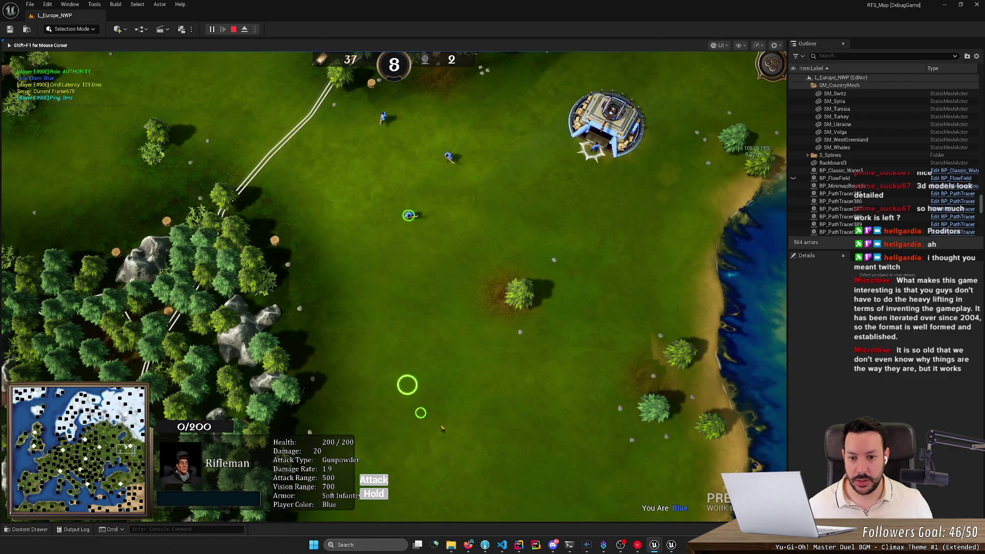
pyautogui.rightClick(567, 433)
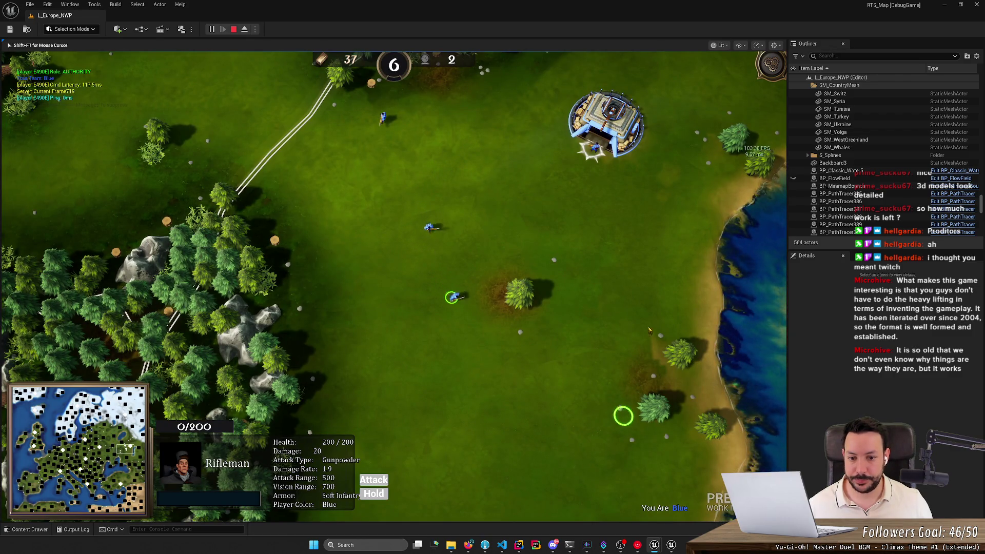
pyautogui.rightClick(648, 301)
pyautogui.rightClick(645, 221)
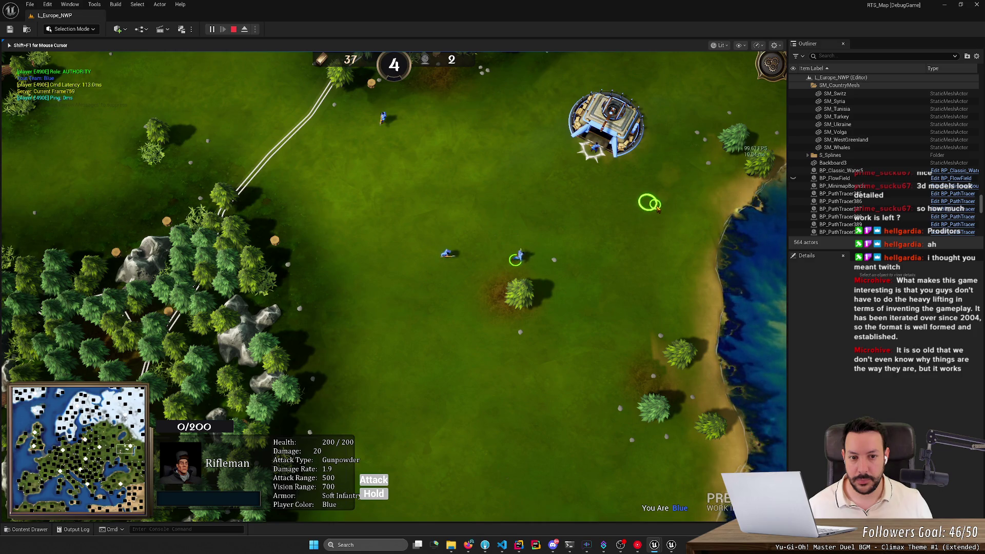
pyautogui.click(606, 126)
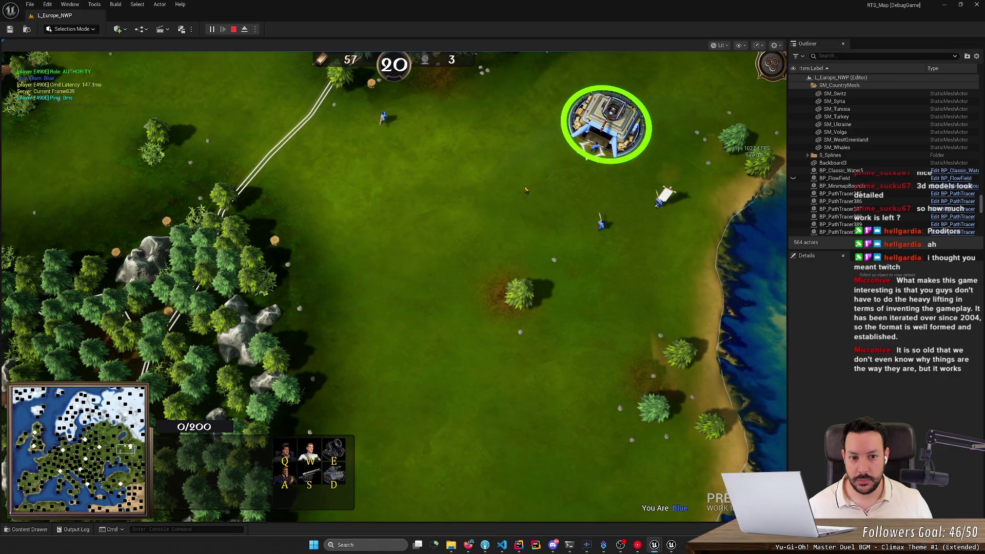
# - Queue another Rifleman, move the rally point south, and send a rifleman south-west
pyautogui.press('q')
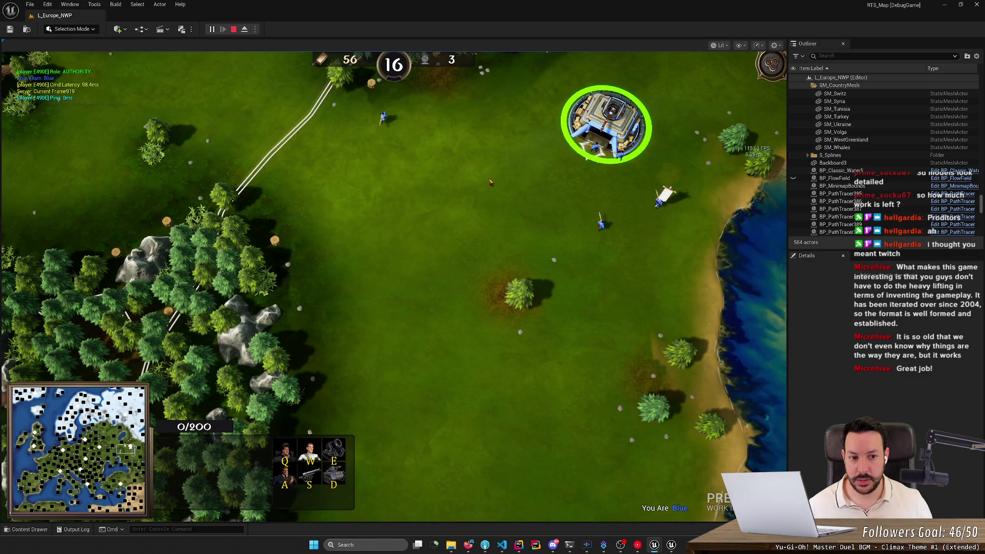
pyautogui.rightClick(572, 357)
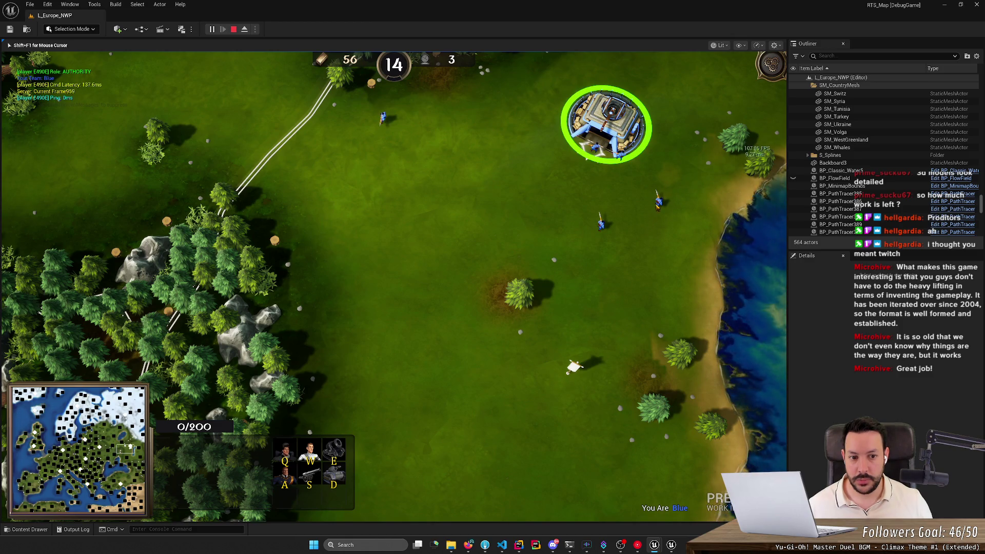
pyautogui.click(656, 218)
pyautogui.rightClick(588, 360)
pyautogui.rightClick(536, 394)
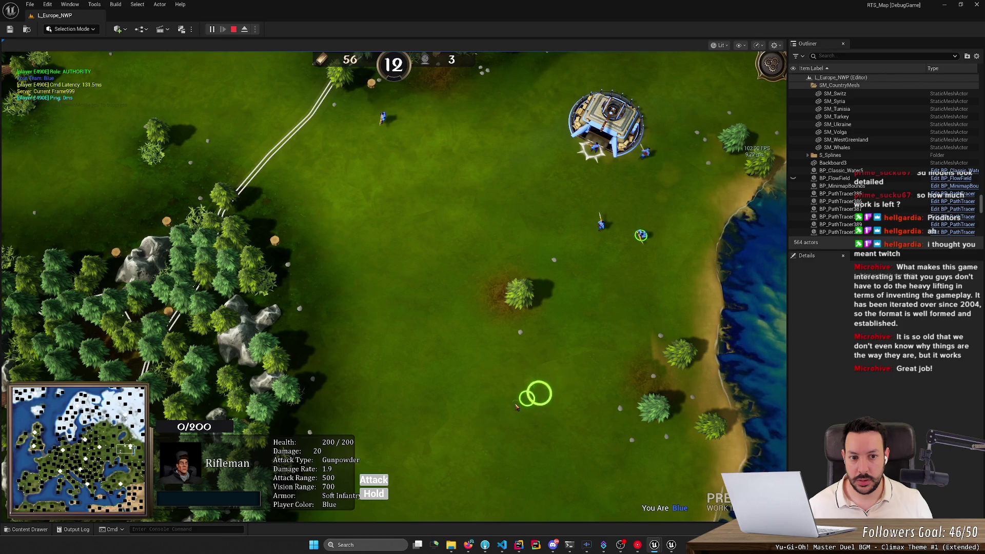
pyautogui.rightClick(485, 402)
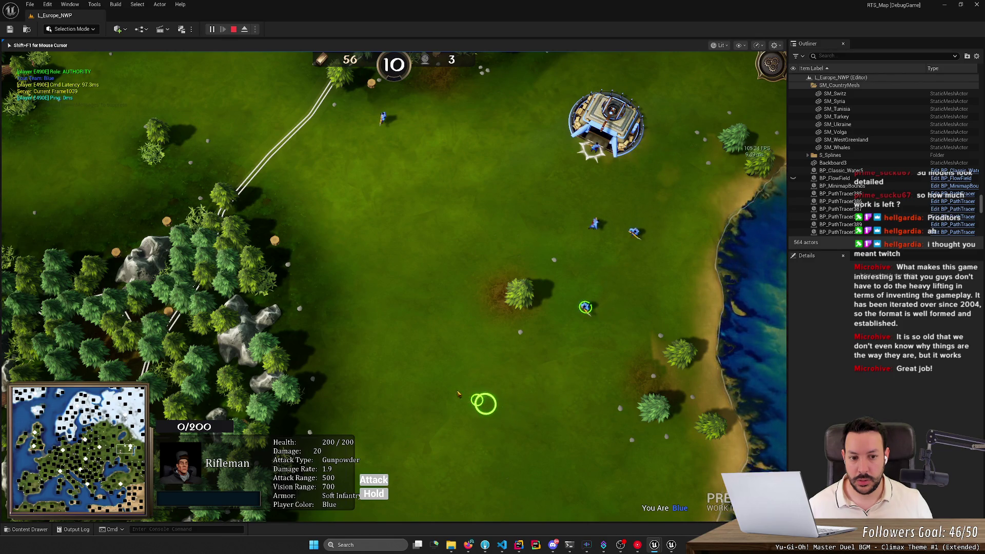
pyautogui.rightClick(446, 387)
# - Steer the rifleman west to the forest, north across the field, then back south-west
pyautogui.rightClick(400, 339)
pyautogui.rightClick(393, 312)
pyautogui.rightClick(389, 301)
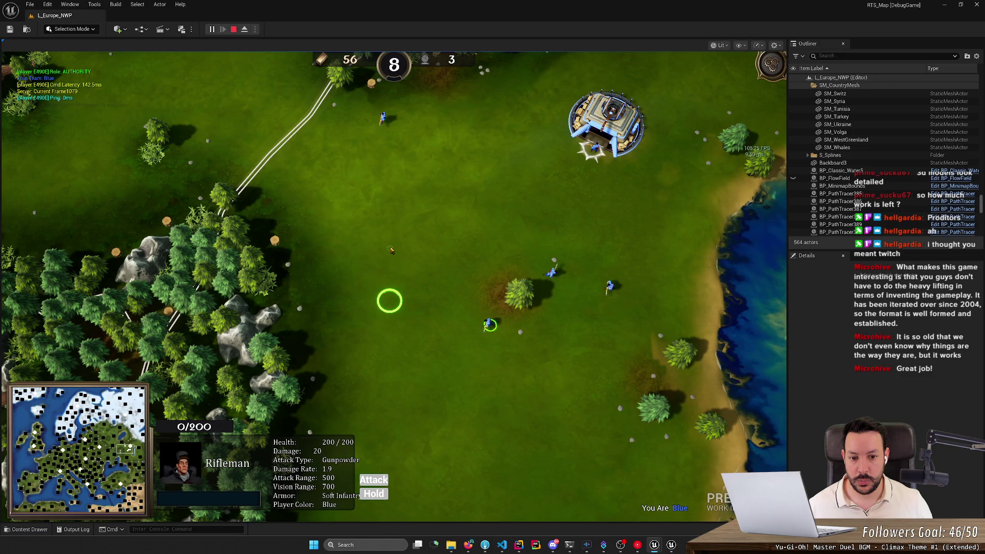
pyautogui.rightClick(386, 241)
pyautogui.rightClick(411, 217)
pyautogui.rightClick(444, 210)
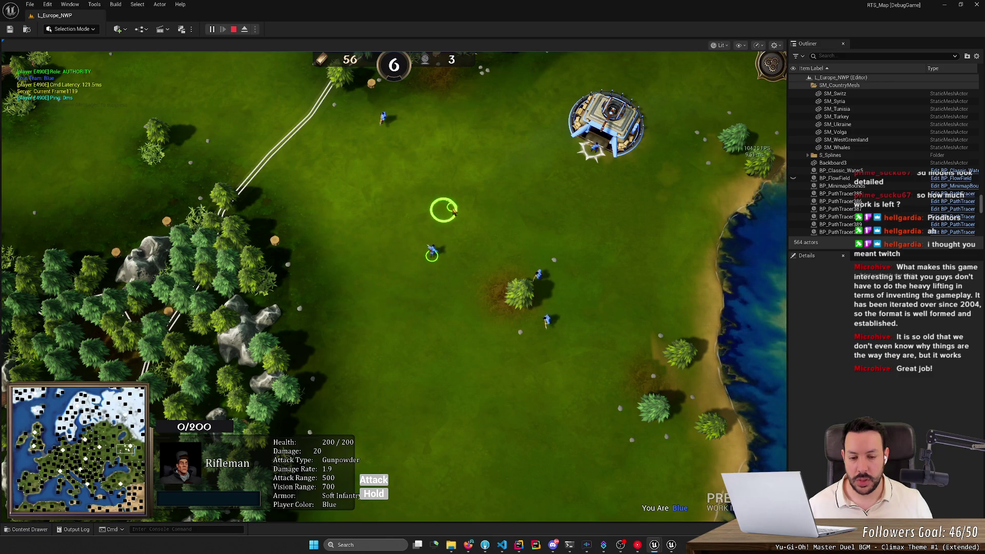
pyautogui.rightClick(391, 295)
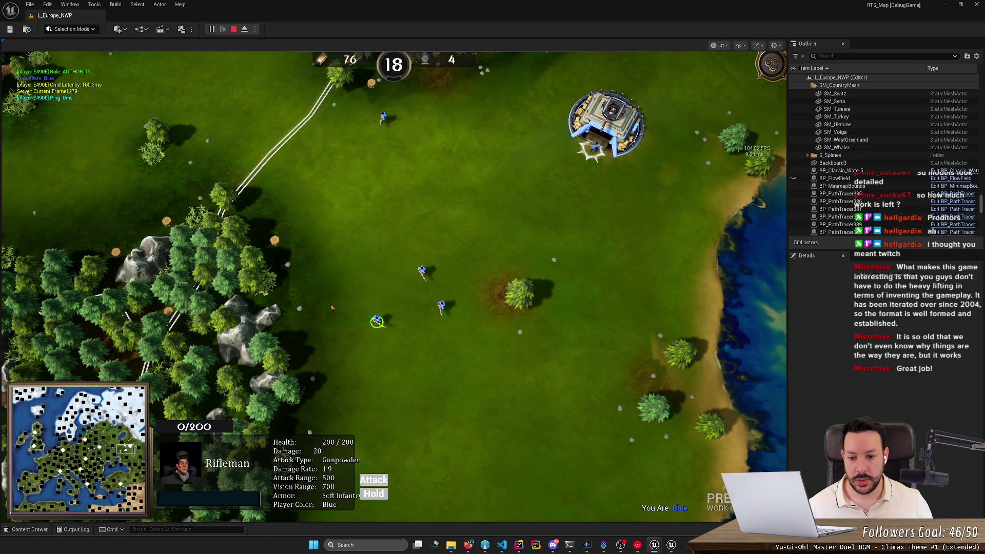
# - Box-select the riflemen, move them north toward the road, and group all three together
pyautogui.click(590, 151)
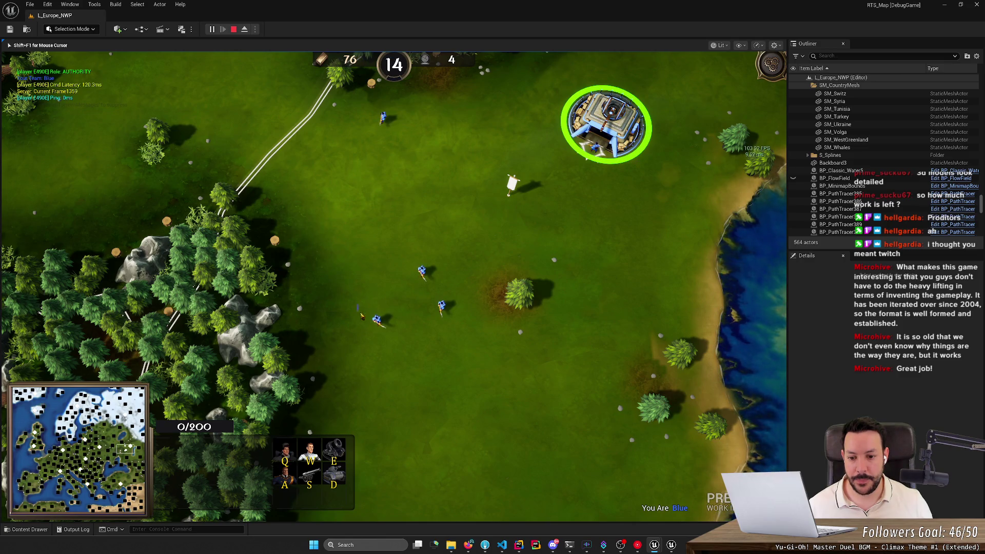
pyautogui.click(376, 319)
pyautogui.moveTo(393, 218); pyautogui.dragTo(454, 306)
pyautogui.moveTo(394, 369); pyautogui.dragTo(330, 292)
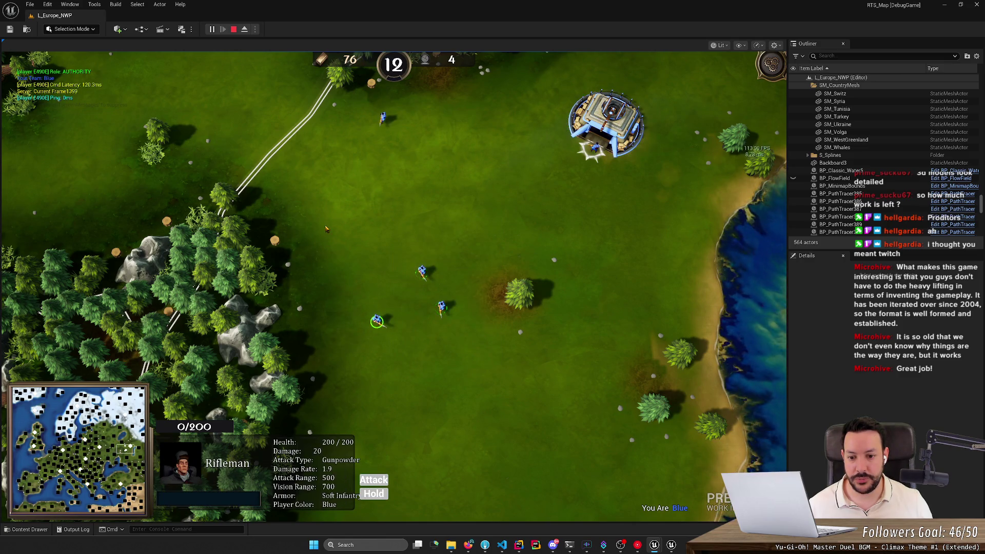
pyautogui.rightClick(310, 180)
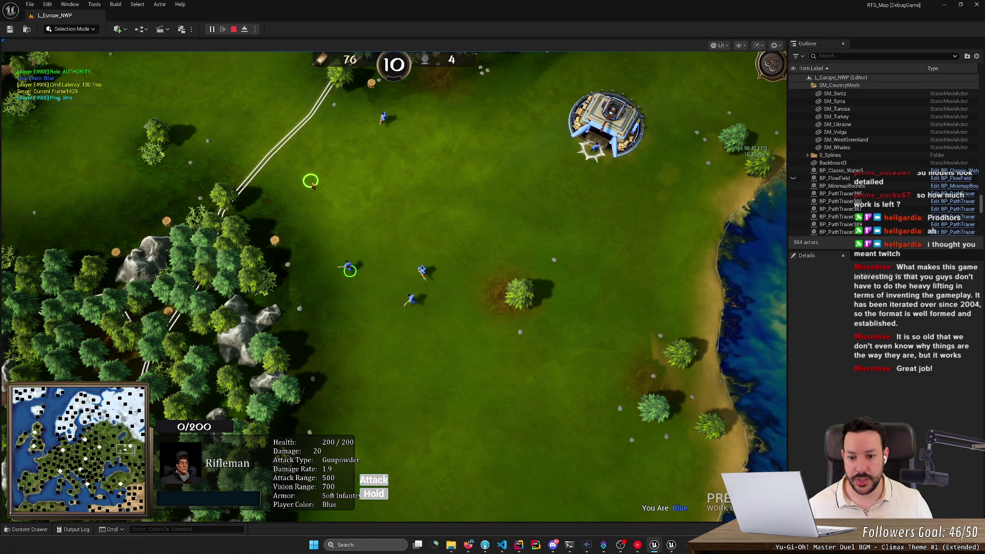
pyautogui.rightClick(317, 163)
pyautogui.moveTo(306, 180); pyautogui.dragTo(401, 271)
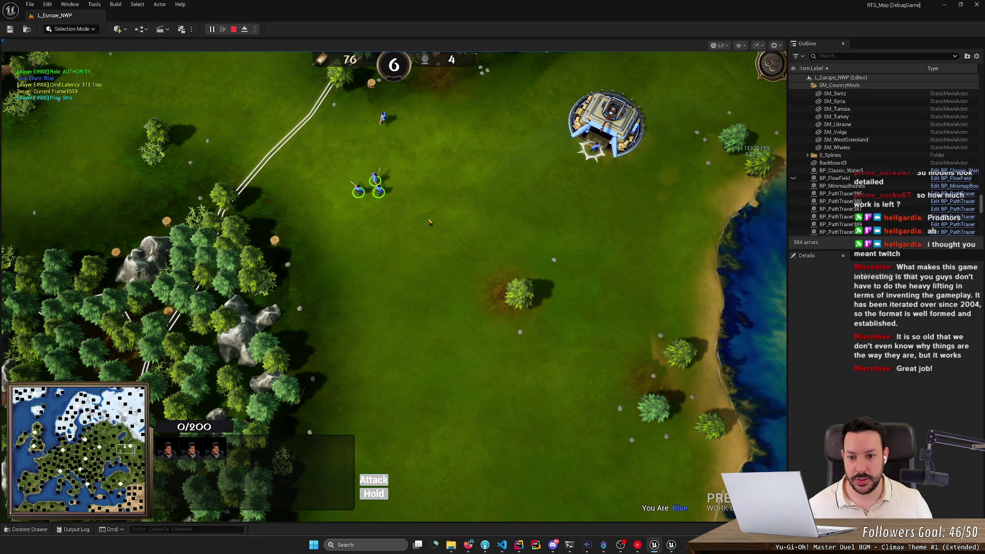
pyautogui.click(598, 122)
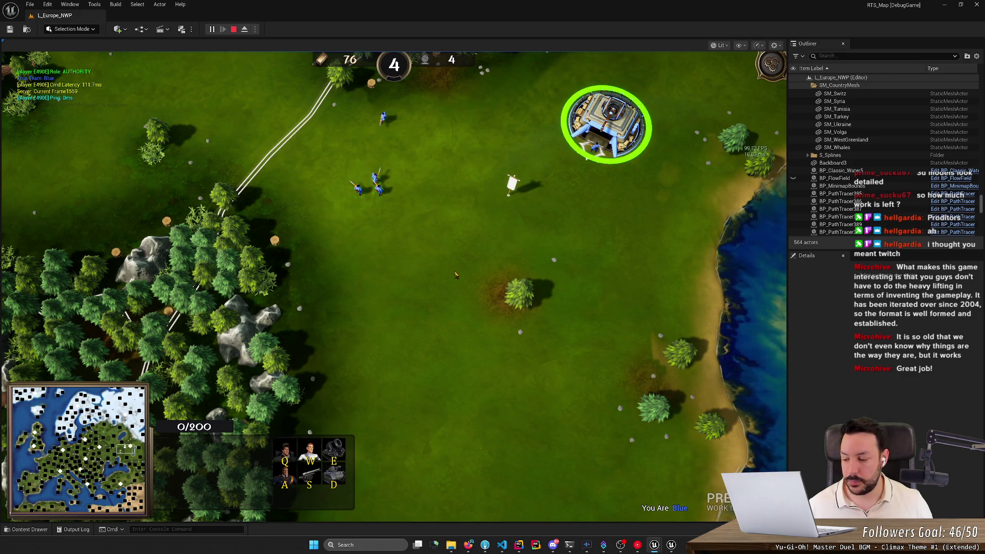
pyautogui.press('Up')
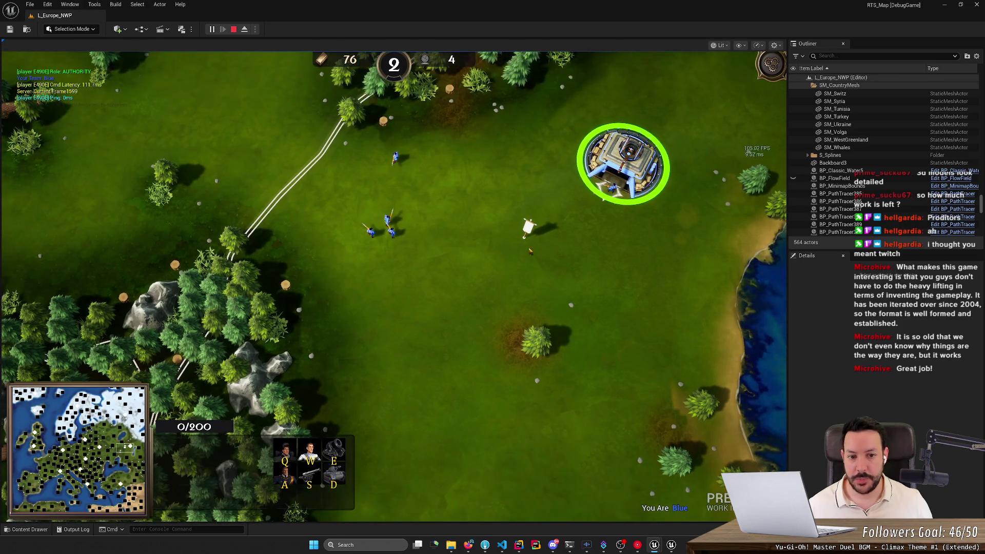
# - Select the newly trained Rifleman and move it south-east, east, south, north, then toward the eastern coast
pyautogui.click(395, 157)
pyautogui.rightClick(469, 322)
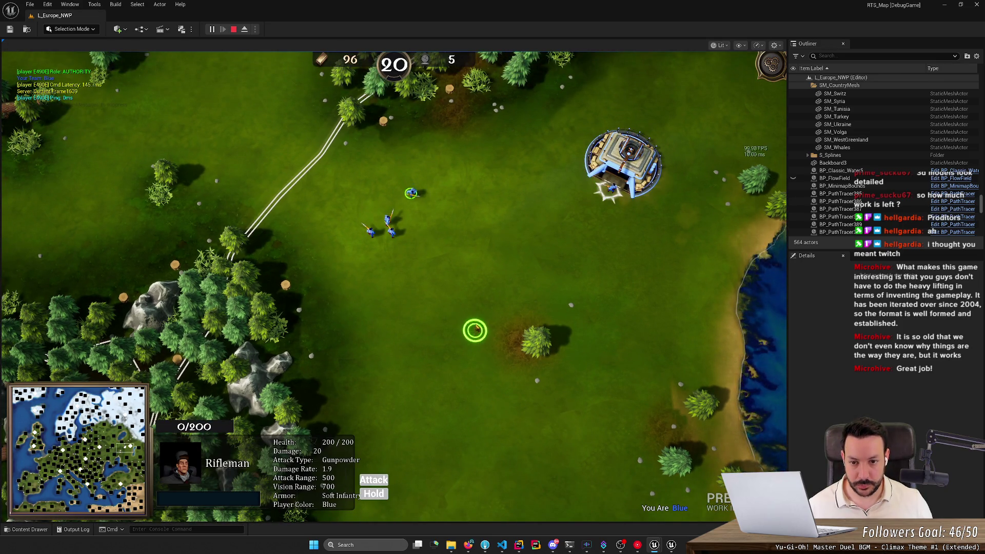
pyautogui.rightClick(532, 170)
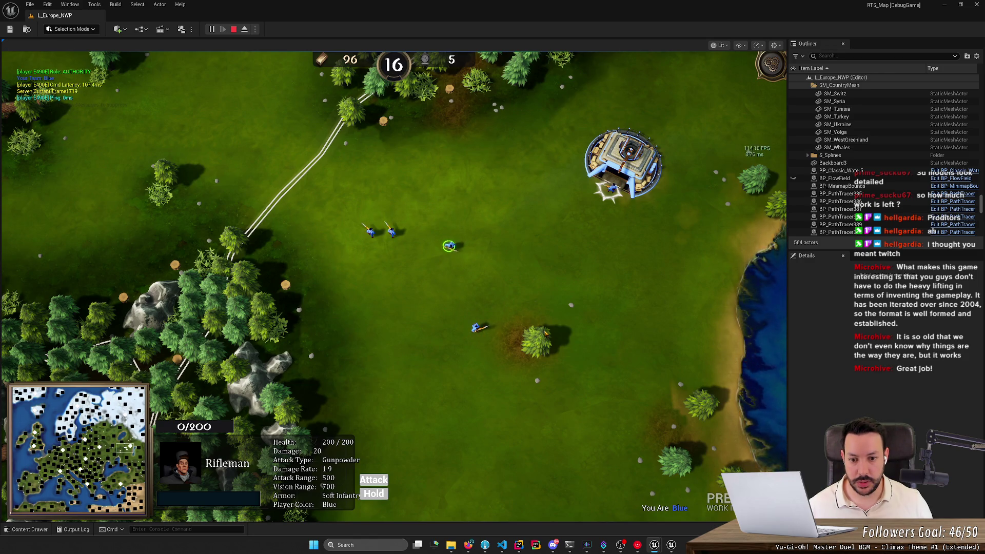
pyautogui.rightClick(402, 399)
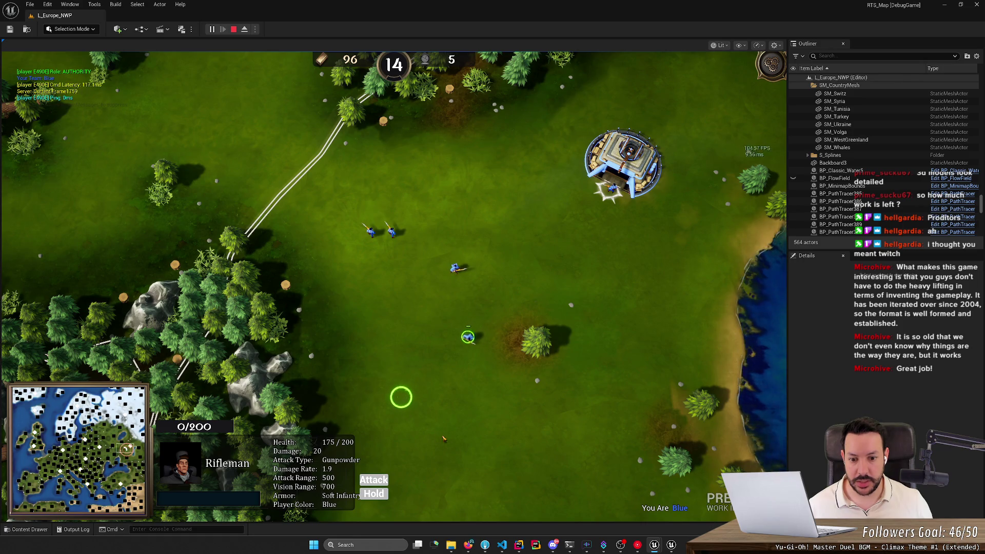
pyautogui.rightClick(499, 447)
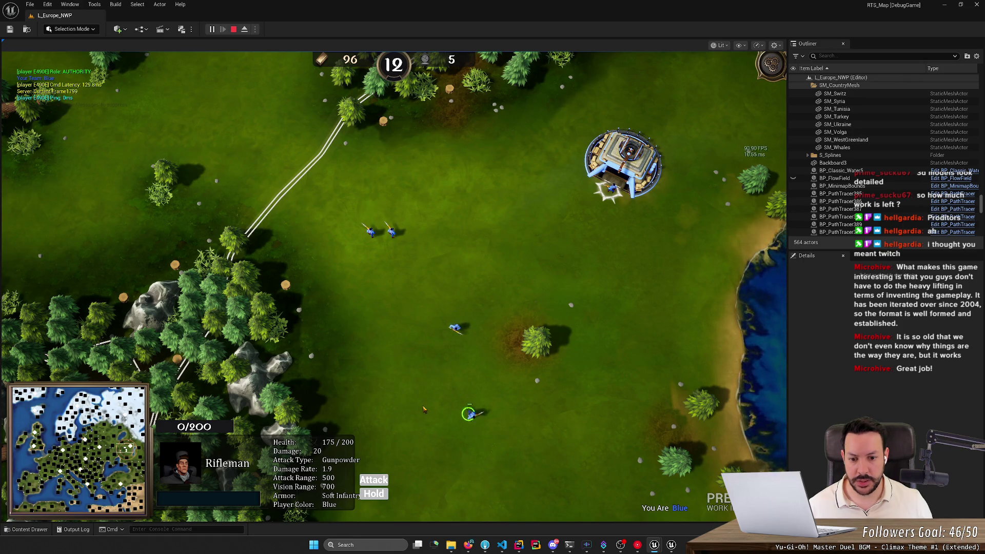
pyautogui.press('s')
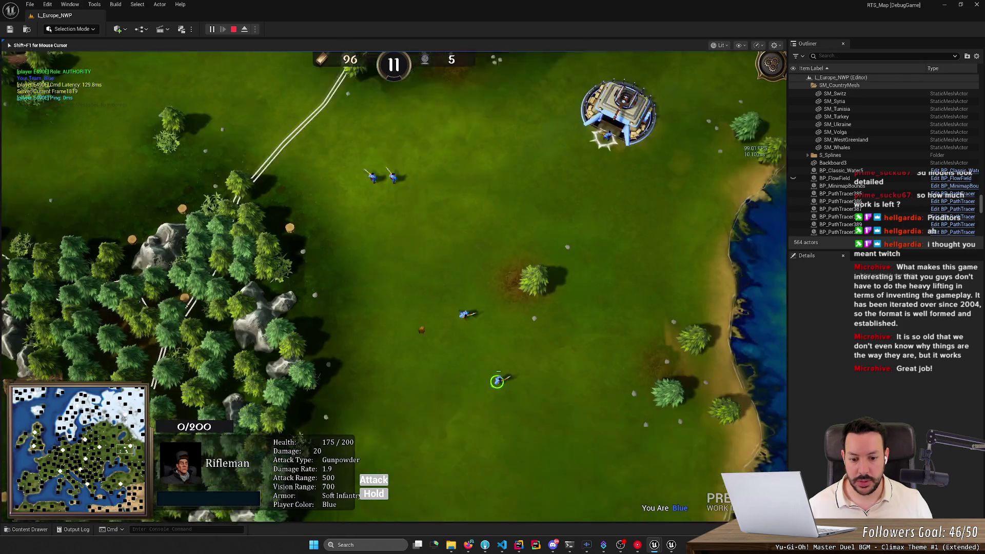
pyautogui.press('s')
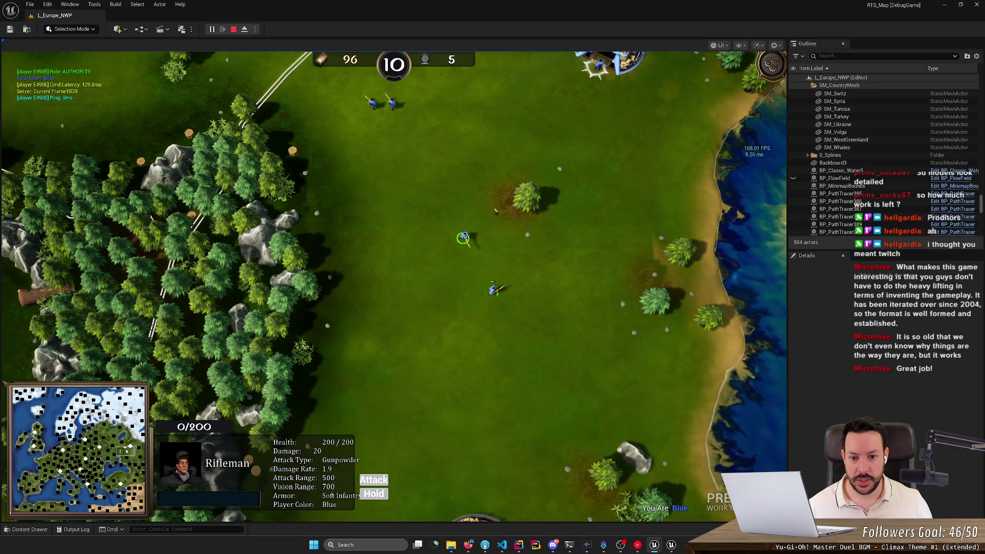
pyautogui.rightClick(469, 102)
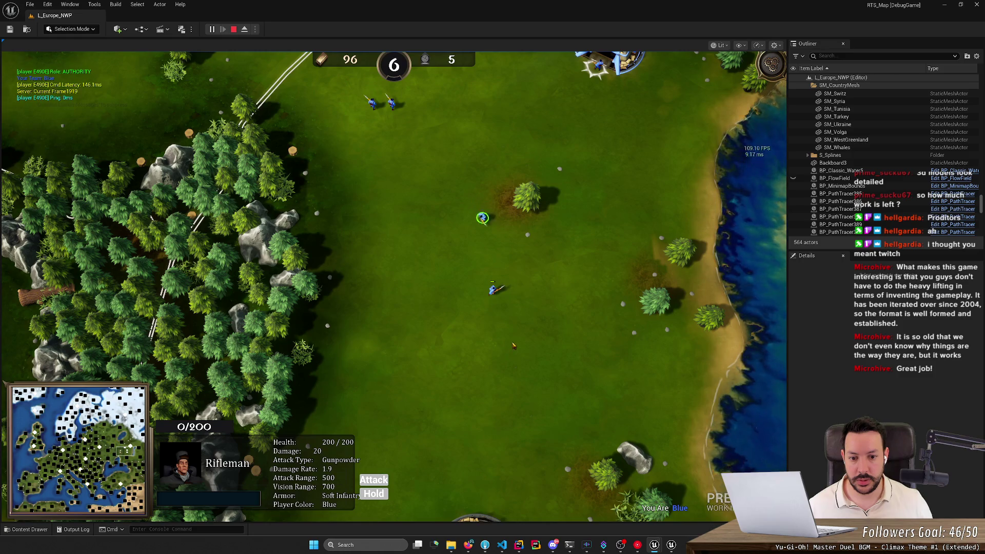
pyautogui.rightClick(597, 280)
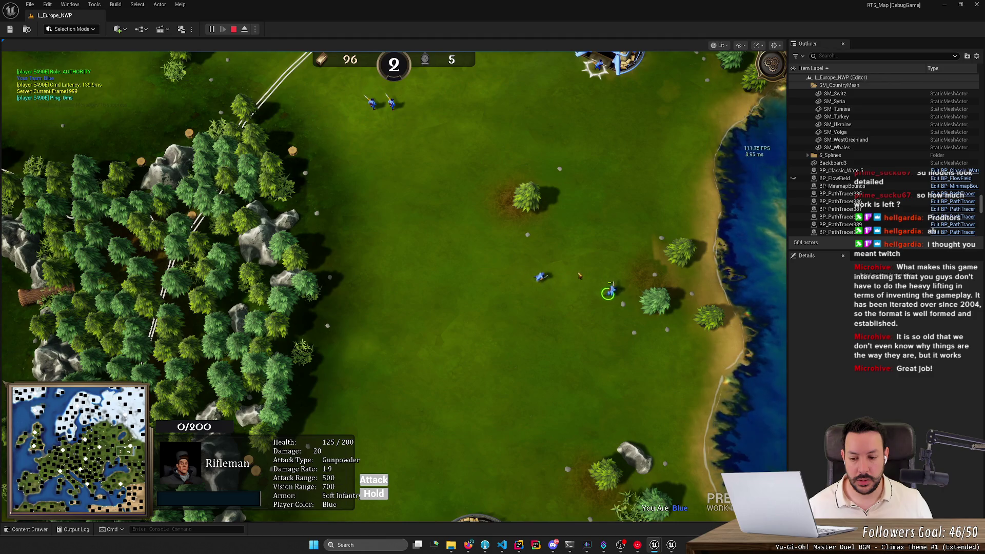
# - Pan the game camera toward the lake, then stop Play-In-Editor to return to the editor viewport
pyautogui.scroll(-4, 531, 394)
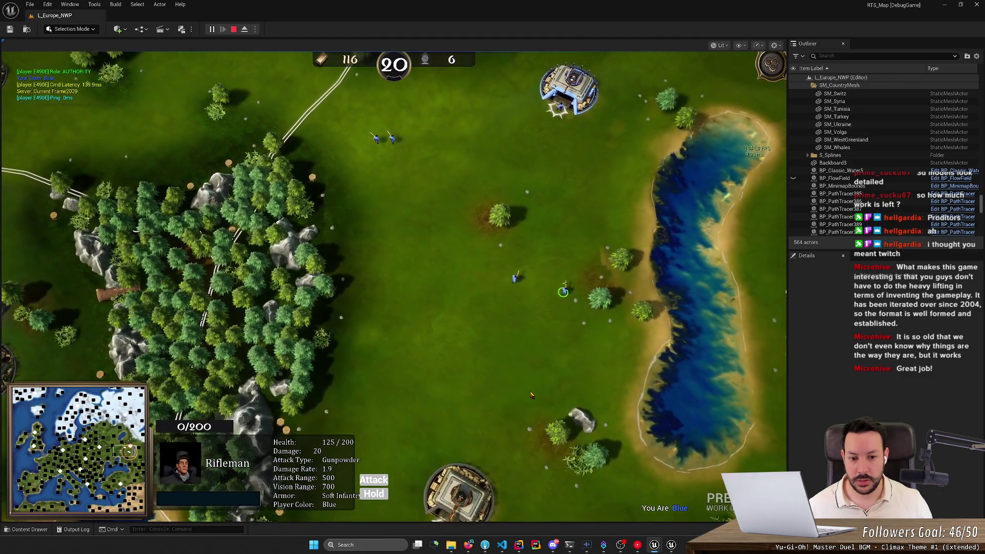
pyautogui.press('Up')
pyautogui.press('Left')
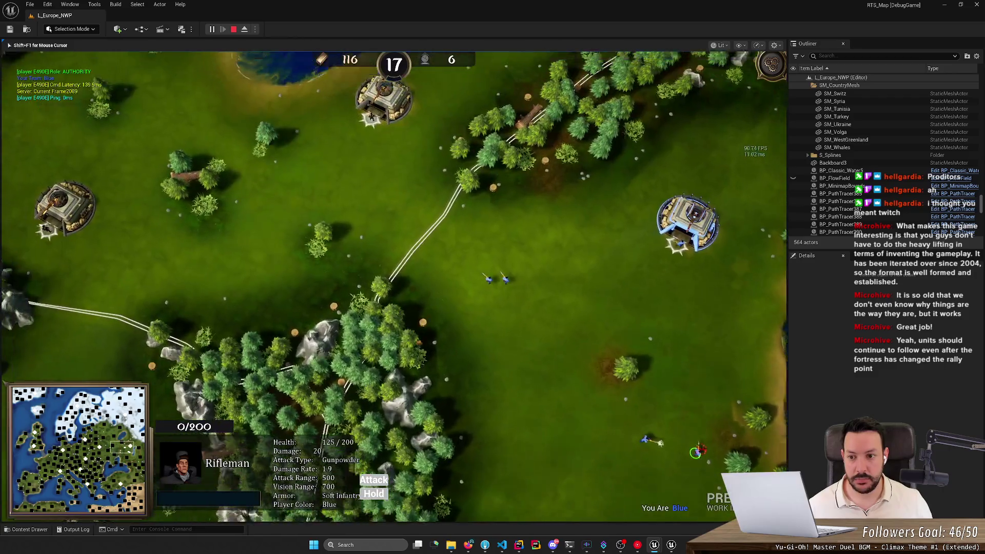
pyautogui.press('Right')
pyautogui.press('Down')
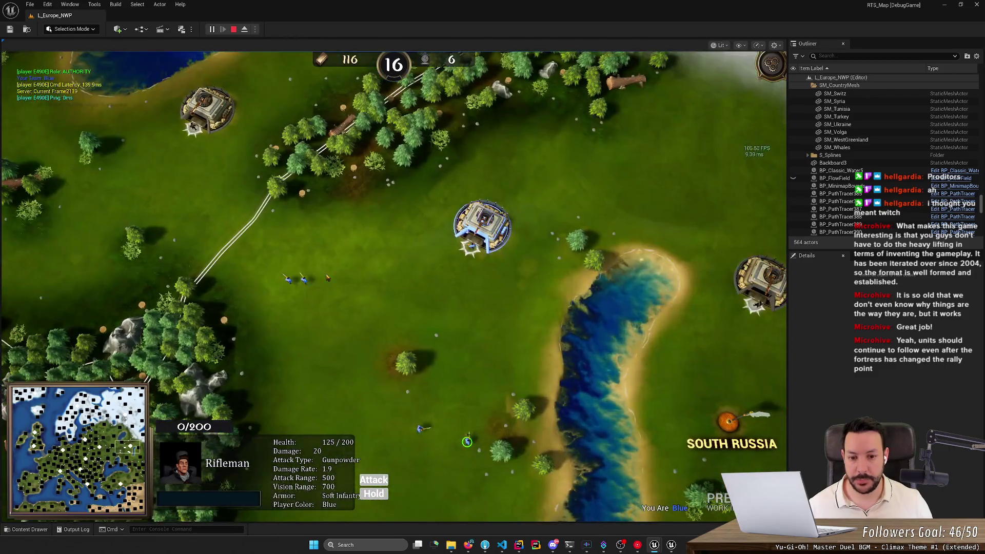
pyautogui.press('Escape')
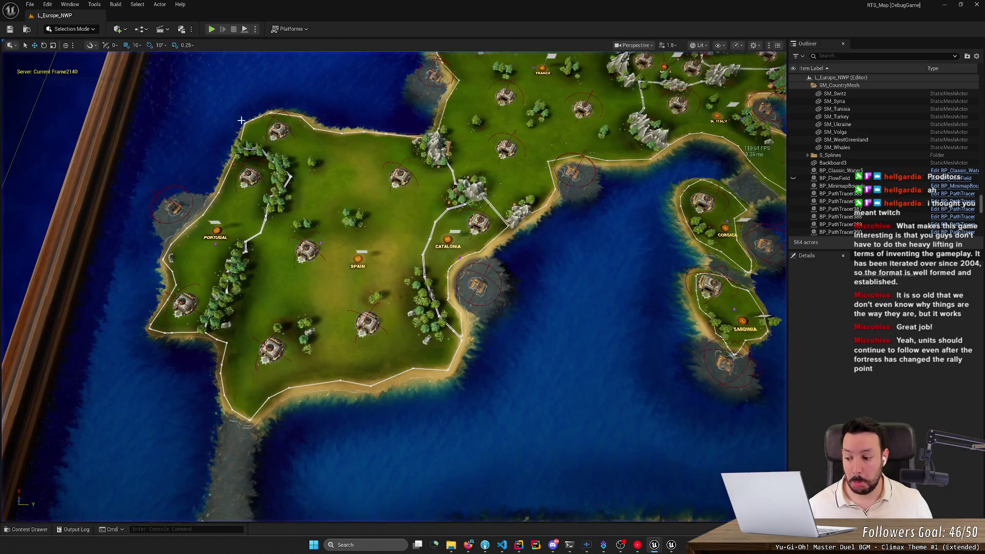
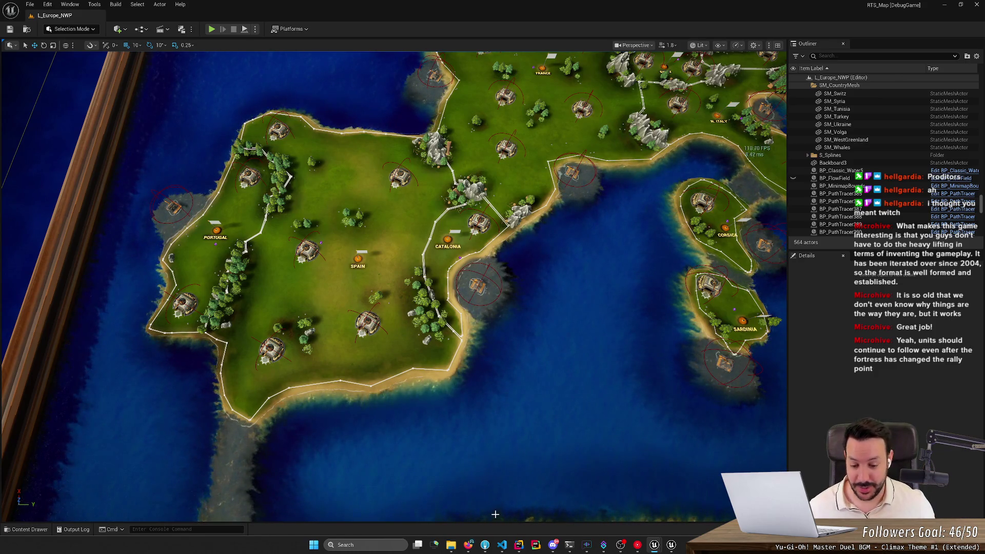
# - In Fork, stage the ECSManager.h changes
pyautogui.moveTo(501, 547)
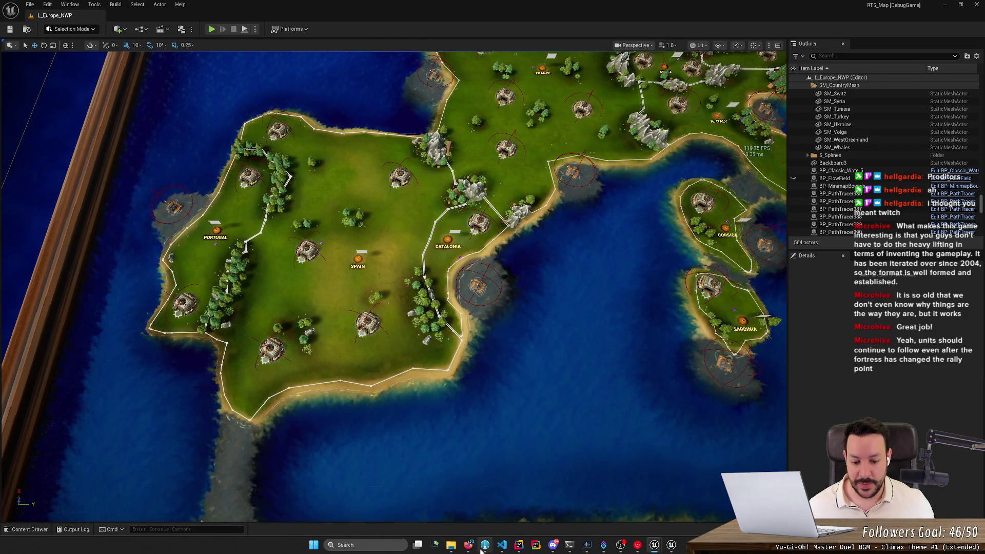
pyautogui.click(485, 545)
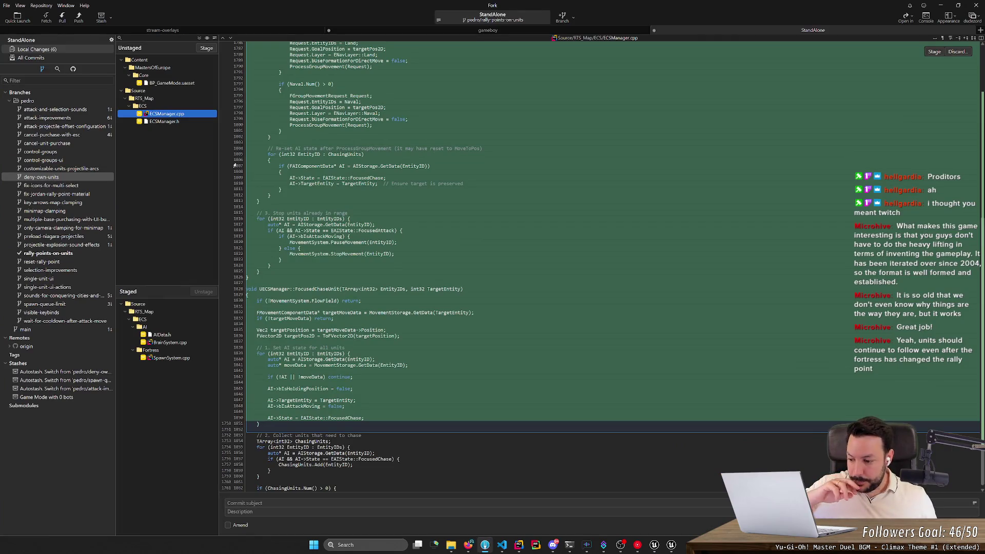
pyautogui.click(179, 121)
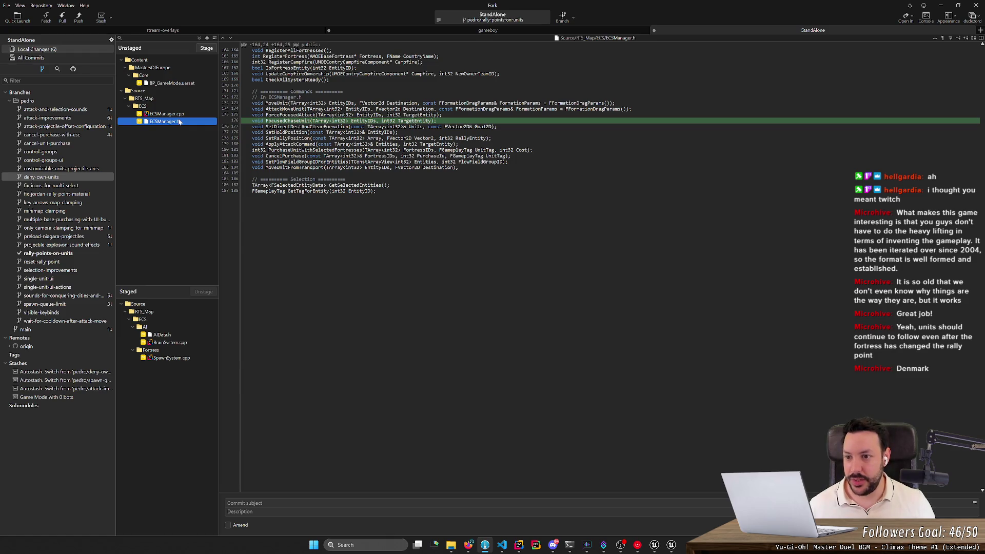
pyautogui.doubleClick(179, 121)
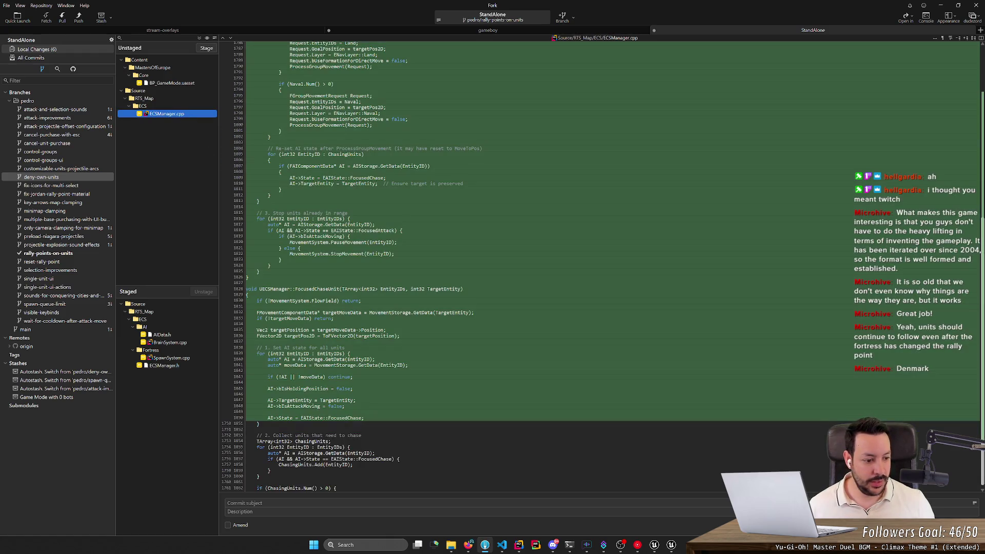
# - Scroll through the still-unstaged ECSManager.cpp FocusedChaseUnit diff
pyautogui.scroll(5, 971, 266)
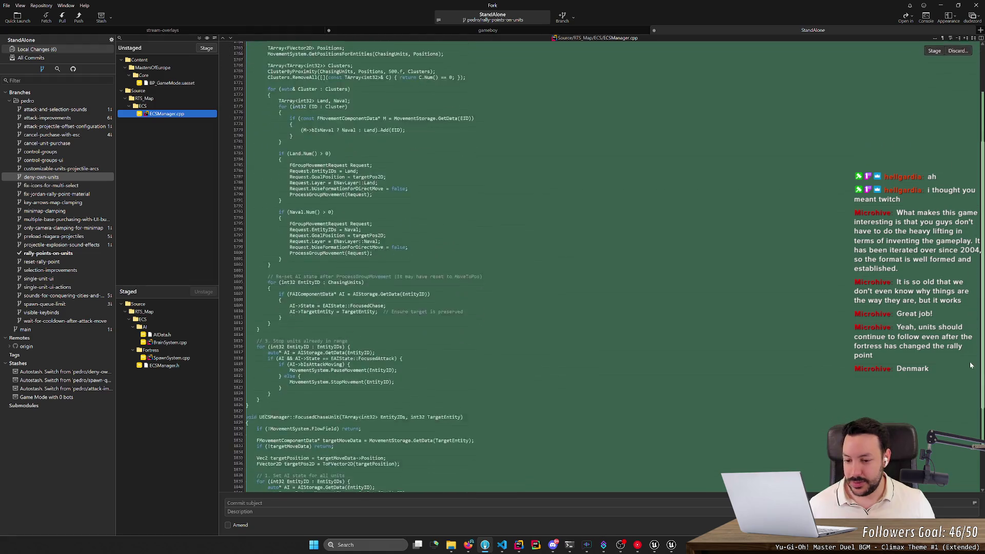
pyautogui.scroll(-4, 971, 366)
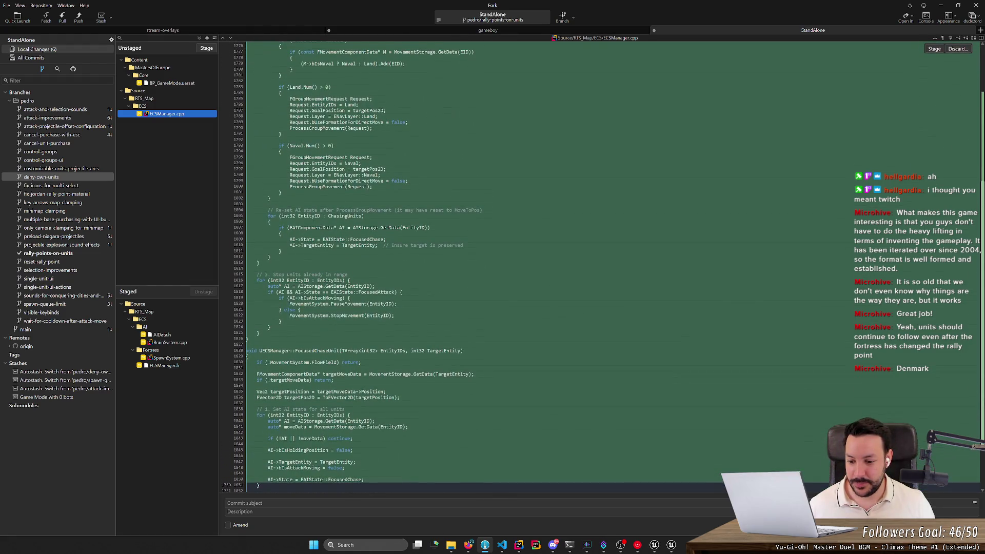
pyautogui.scroll(8, 602, 267)
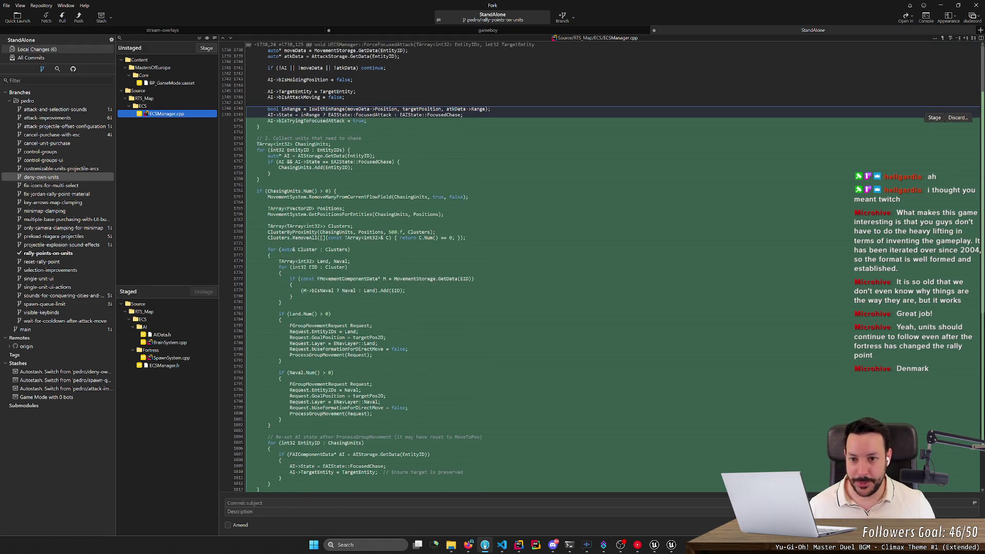
pyautogui.scroll(-1, 982, 123)
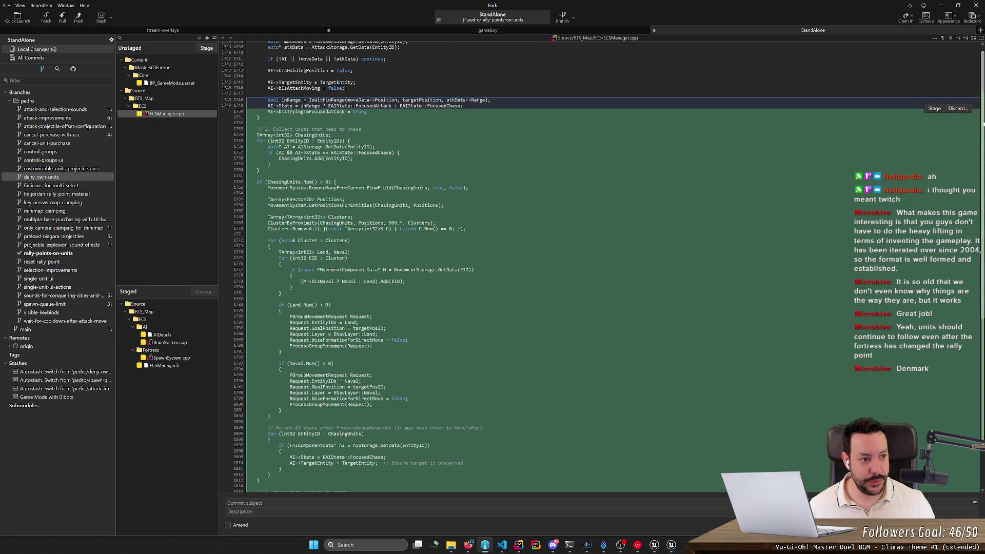
pyautogui.scroll(-3, 983, 124)
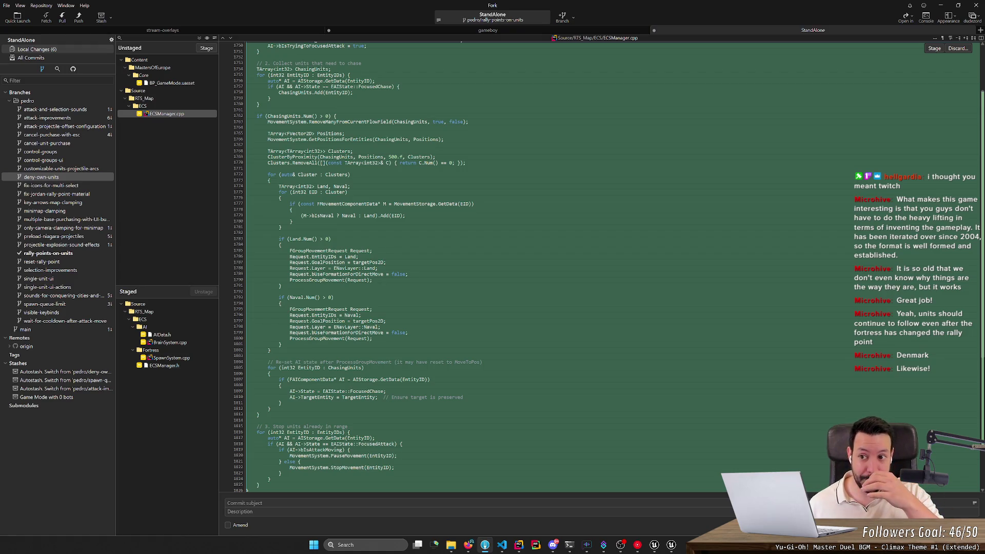
# - Stage ECSManager.cpp, then step through the staged BrainSystem.cpp, AIData.h and ECSManager diffs
pyautogui.doubleClick(182, 114)
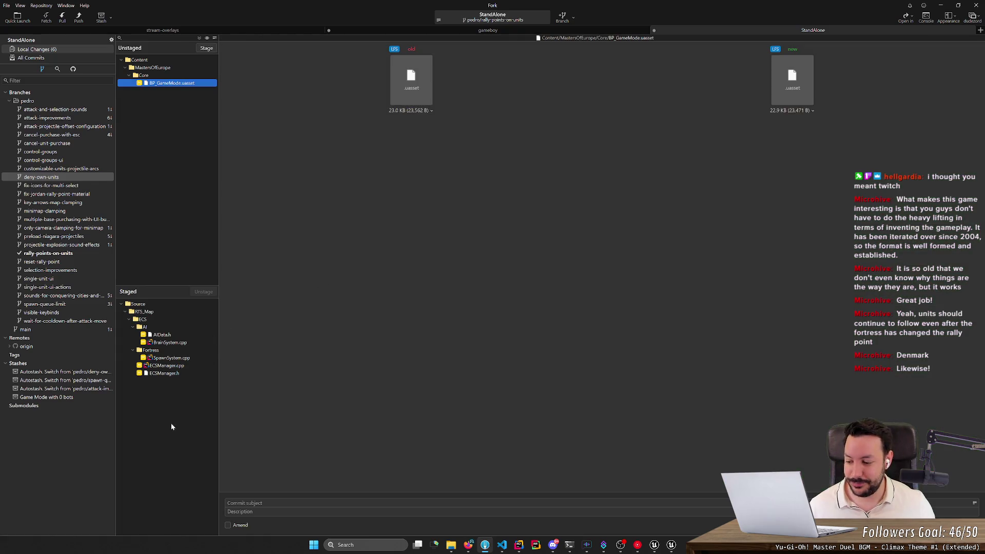
pyautogui.click(173, 343)
pyautogui.click(179, 335)
pyautogui.press('Down')
pyautogui.press('Down')
pyautogui.press('Down')
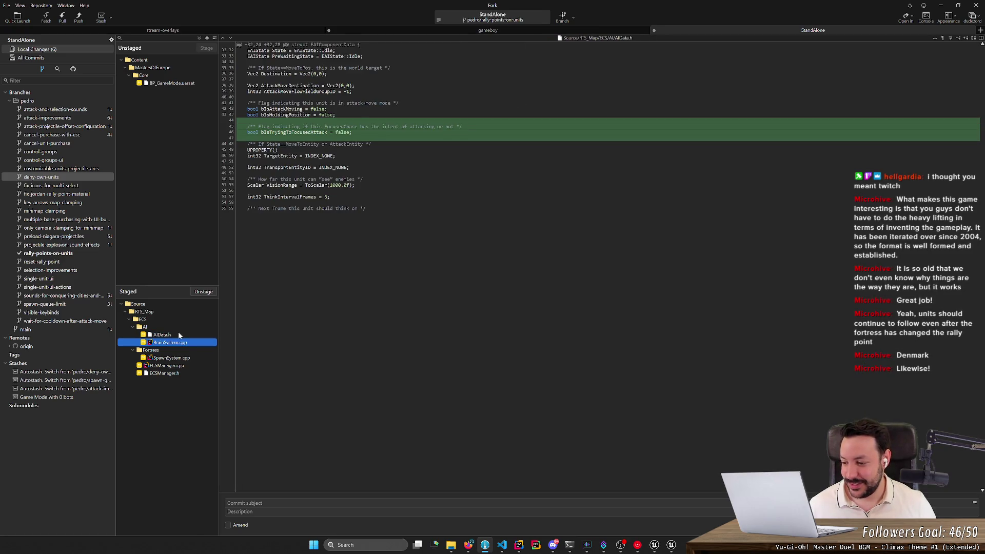
pyautogui.press('Up')
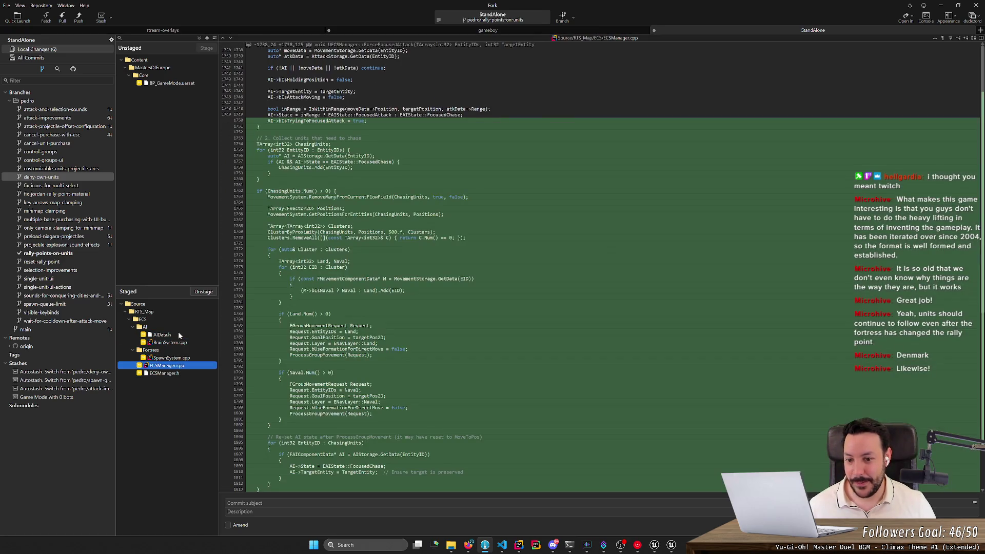
# - Review the staged ECSManager.cpp diff and switch it to side-by-side view
pyautogui.scroll(-10, 513, 256)
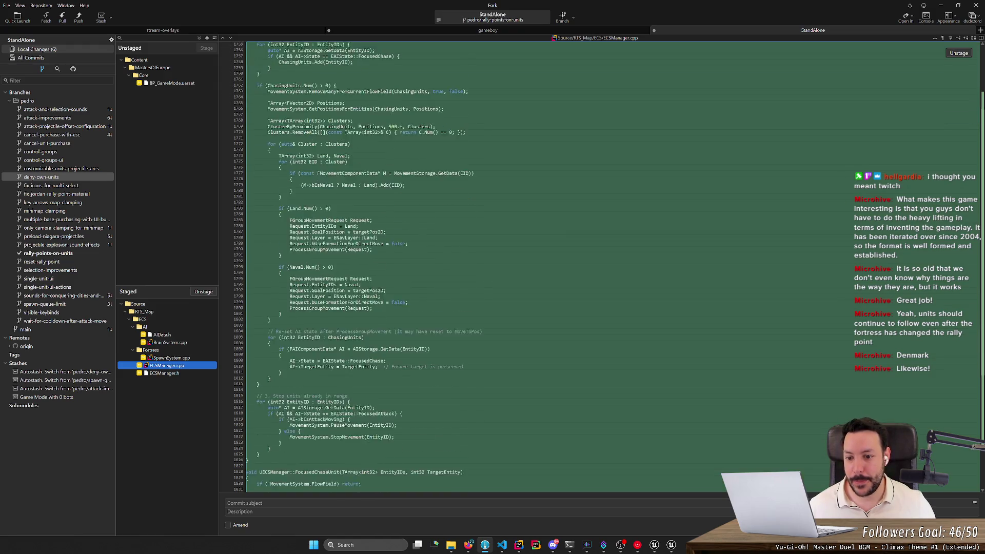
pyautogui.scroll(-6, 513, 256)
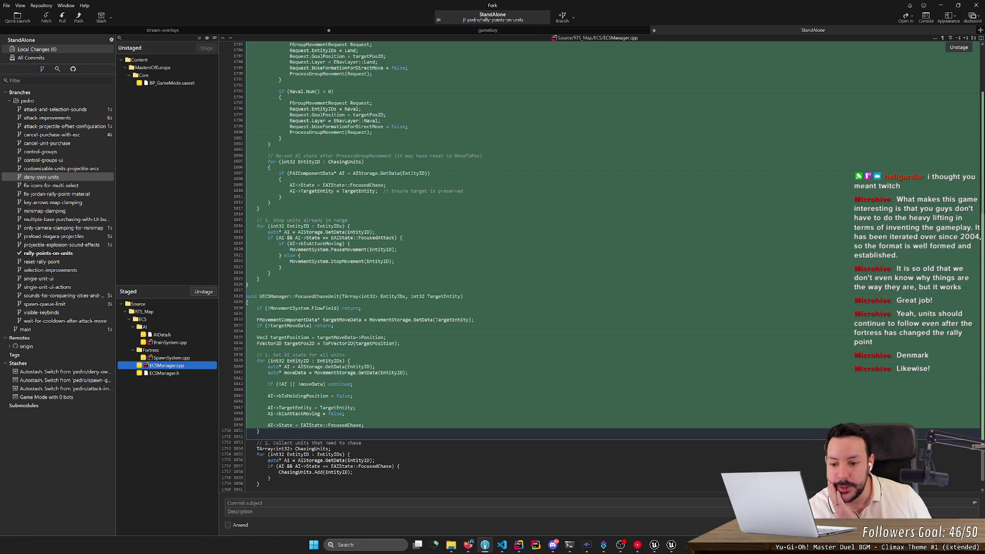
pyautogui.scroll(15, 966, 164)
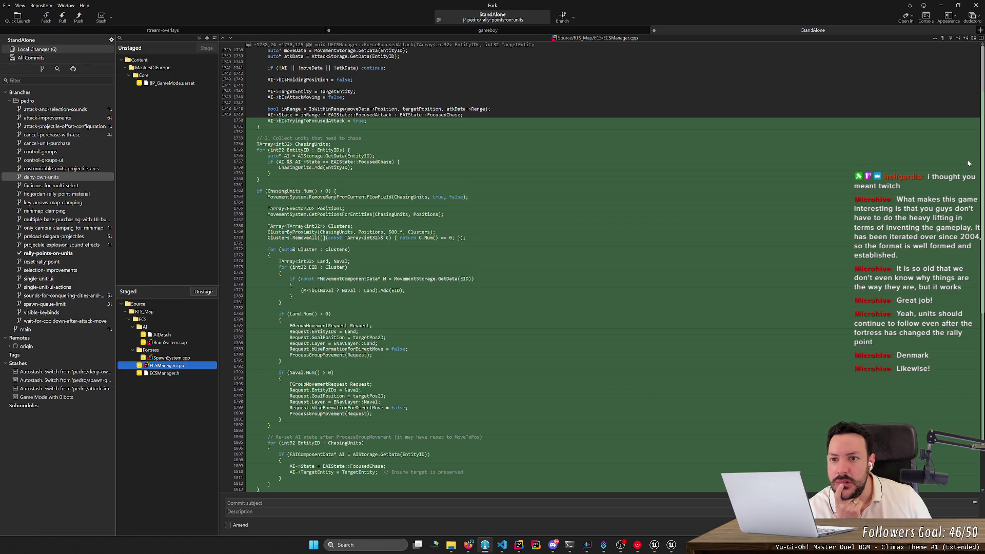
pyautogui.moveTo(968, 163)
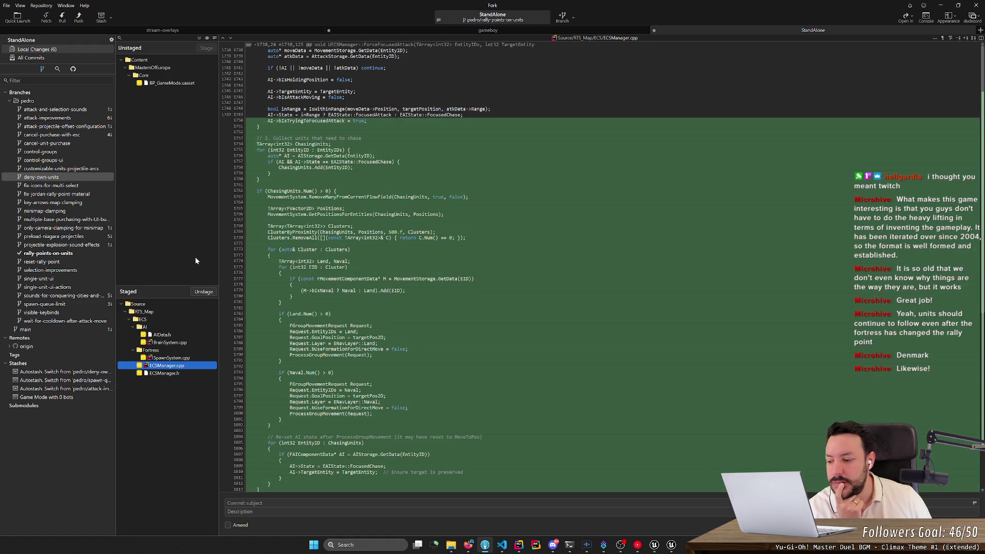
pyautogui.click(980, 39)
pyautogui.moveTo(969, 129)
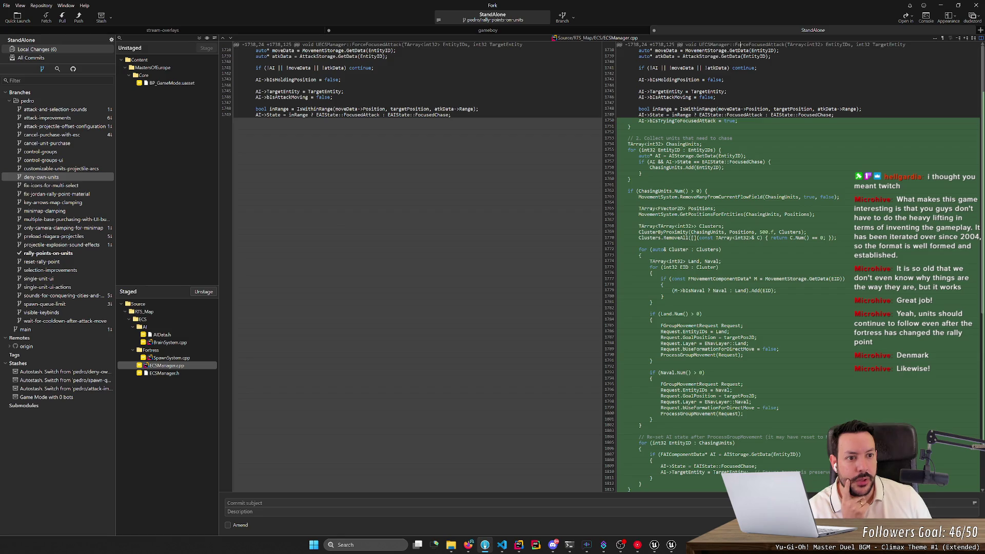
# - Copy the '// 2. Collect units that need to chase' line from the ECSManager.cpp diff
pyautogui.moveTo(740, 45); pyautogui.dragTo(774, 45)
pyautogui.click(639, 203)
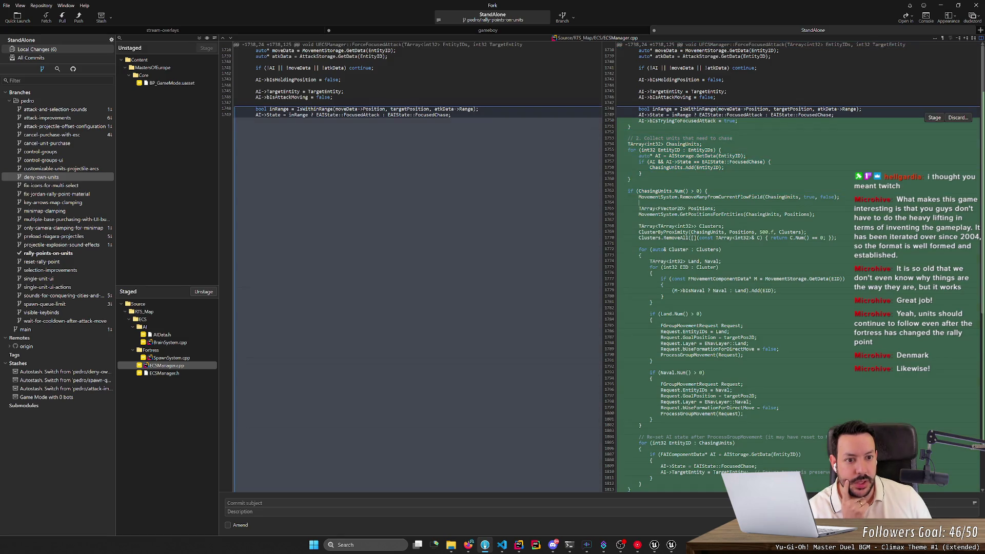
pyautogui.scroll(-2, 639, 184)
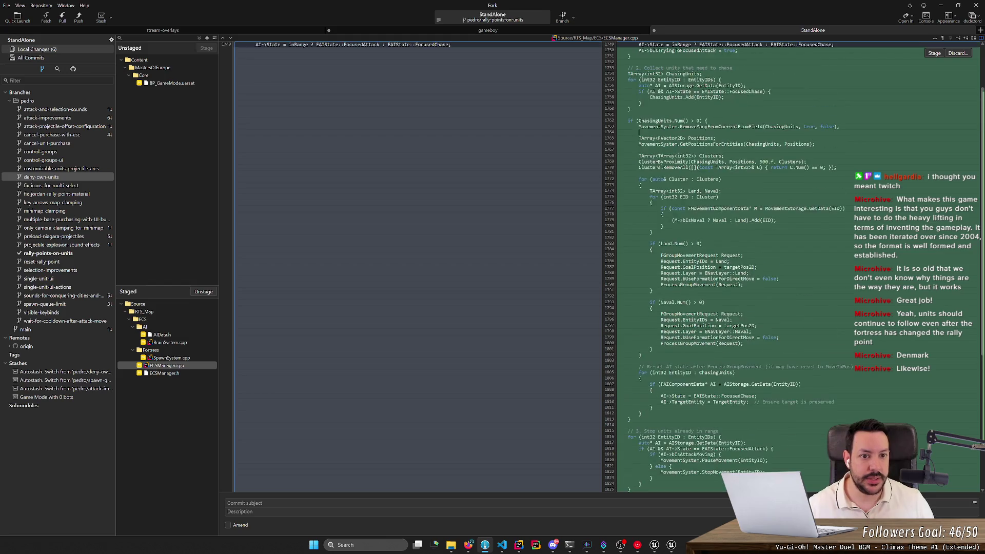
pyautogui.scroll(2, 718, 256)
pyautogui.click(647, 138)
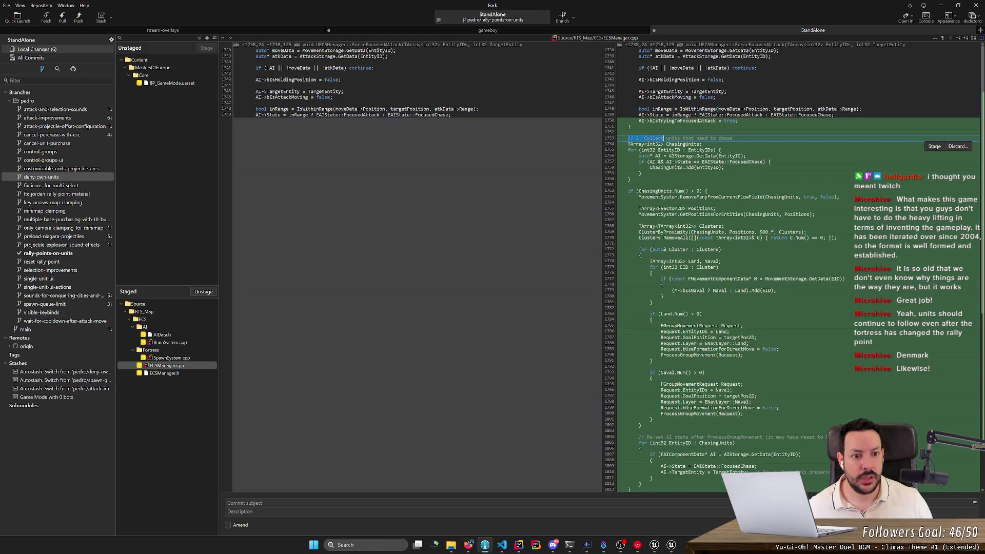
pyautogui.click(517, 545)
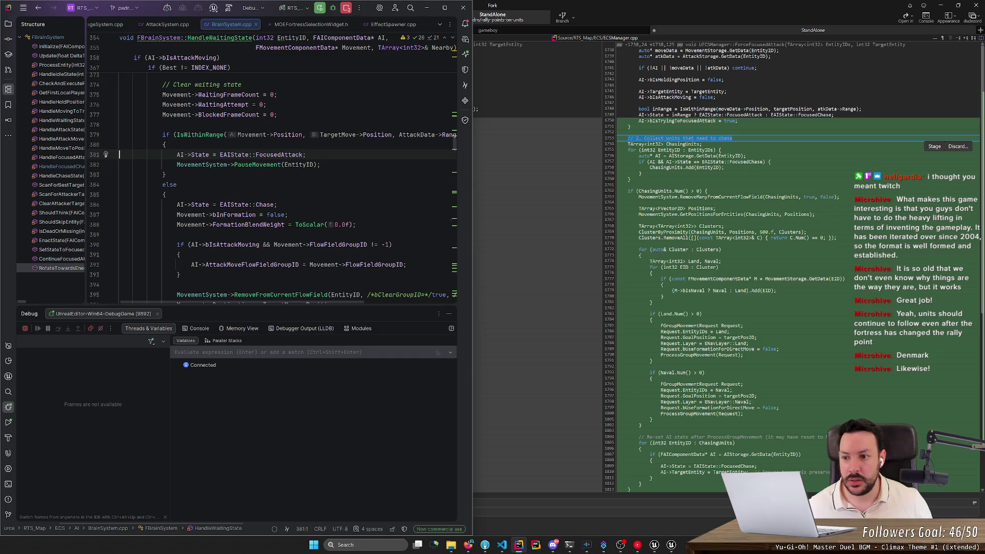
# - In Rider, search everywhere for the copied comment and open ECSManager.cpp at that line
pyautogui.press('shift')
pyautogui.press('shift')
pyautogui.write('// 2. Collect units that need to chase')
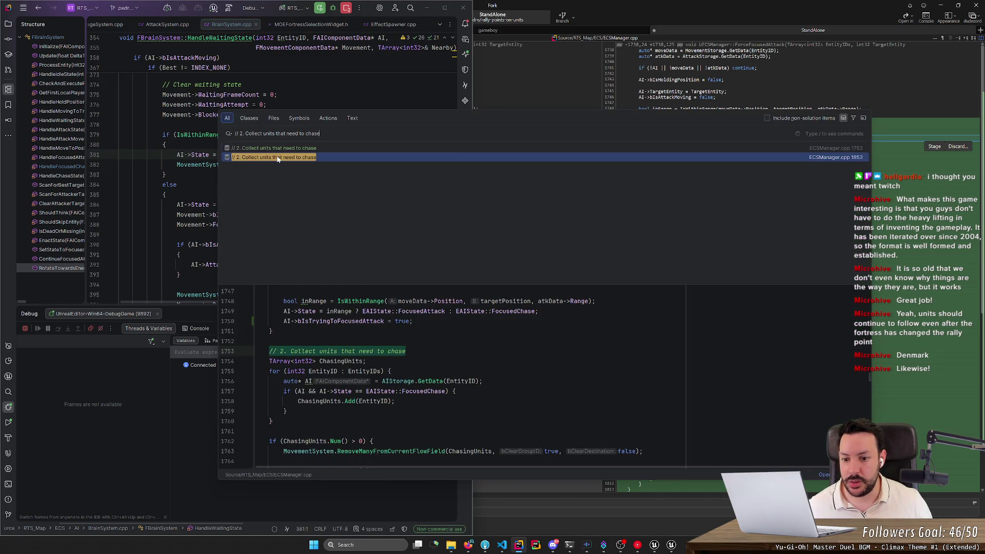
pyautogui.moveTo(279, 148)
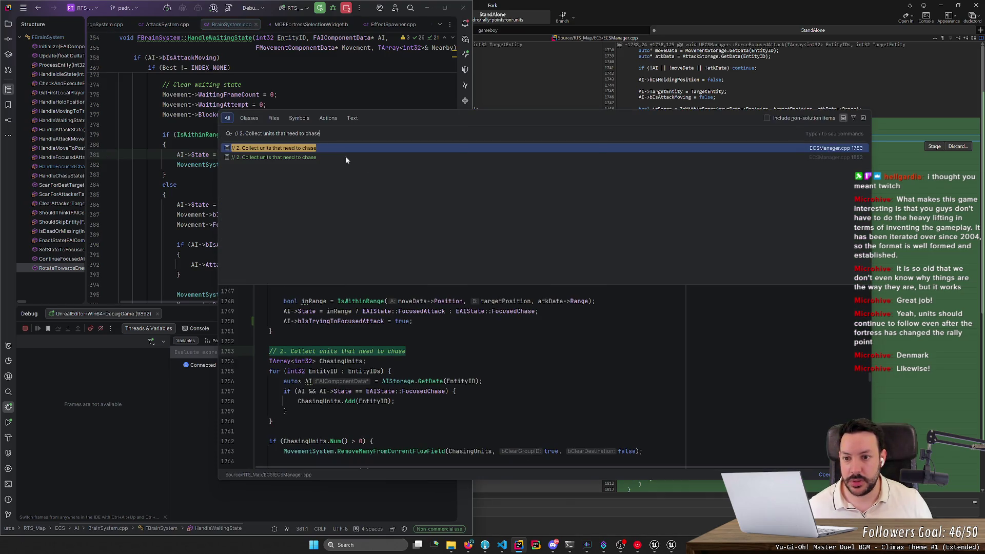
pyautogui.click(346, 156)
pyautogui.scroll(5, 272, 174)
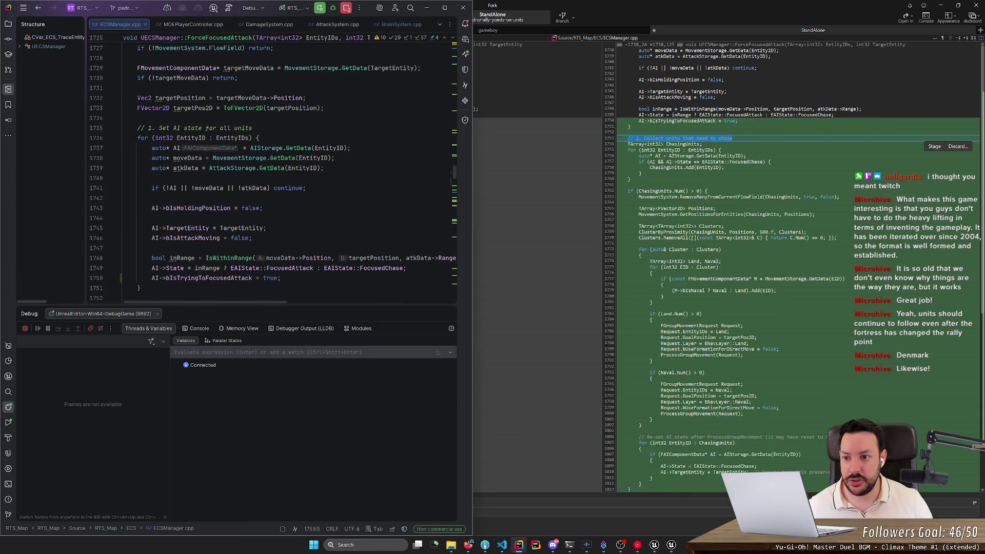
pyautogui.scroll(-10, 980, 315)
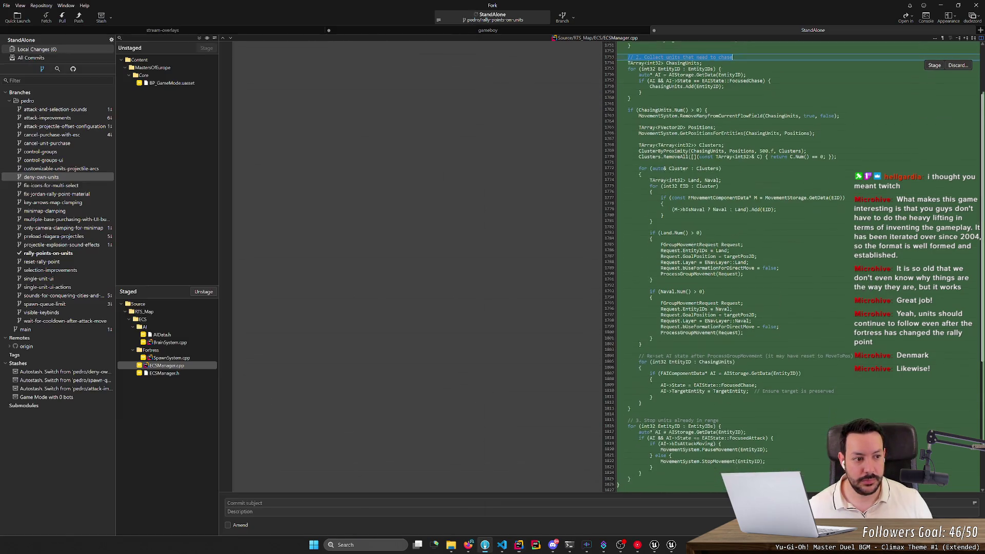
# - Review the staged AIData.h, BrainSystem.cpp and SpawnSystem.cpp diffs in turn
pyautogui.click(981, 314)
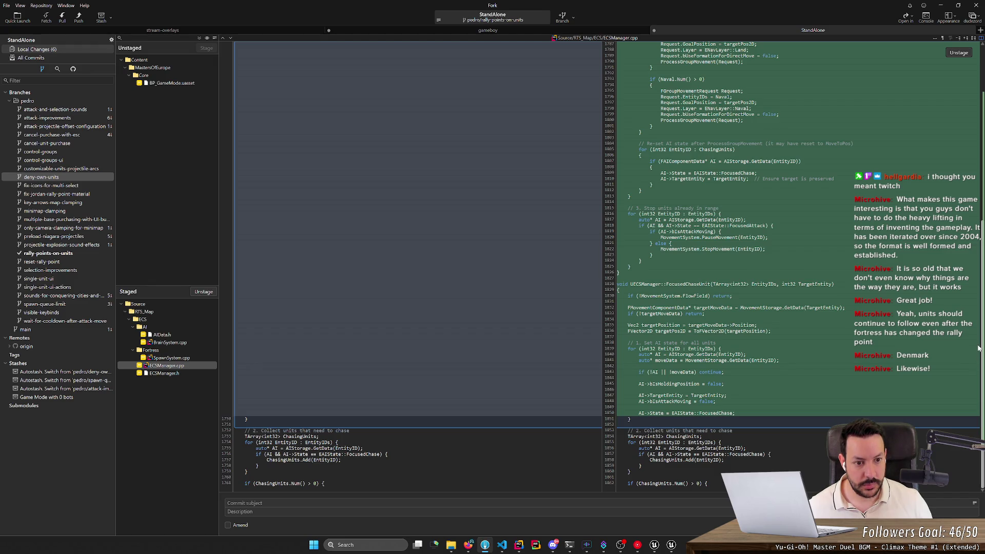
pyautogui.scroll(3, 978, 348)
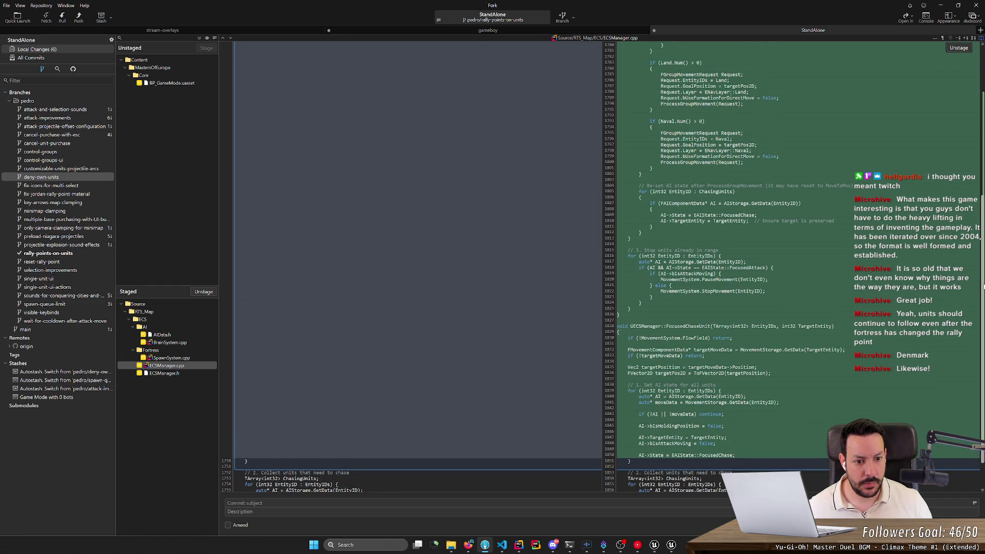
pyautogui.scroll(10, 983, 287)
pyautogui.click(171, 336)
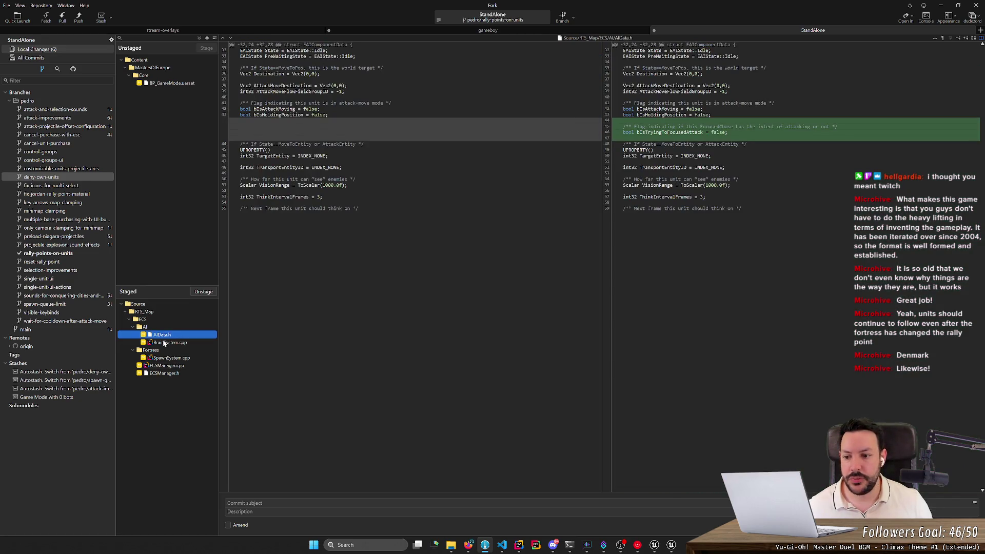
pyautogui.click(164, 346)
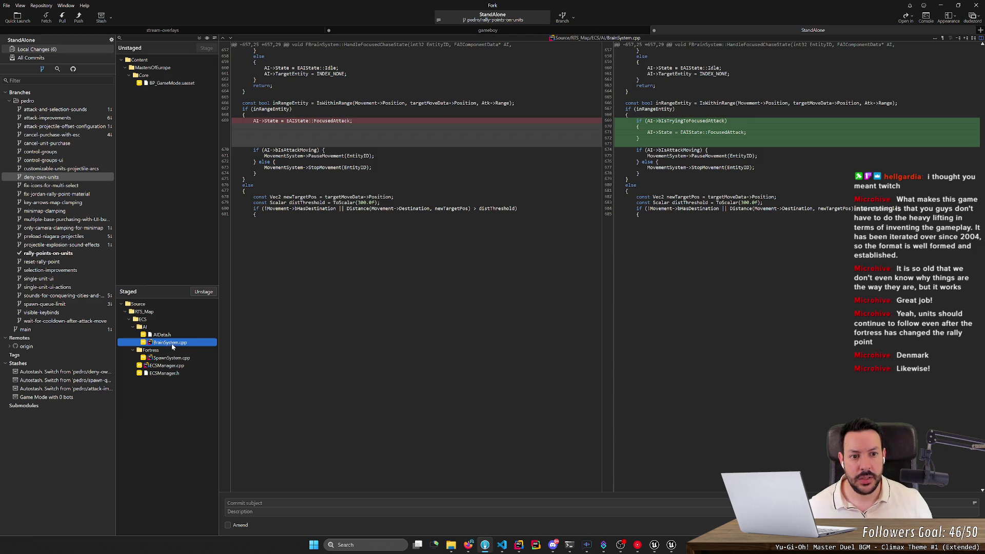
pyautogui.click(653, 105)
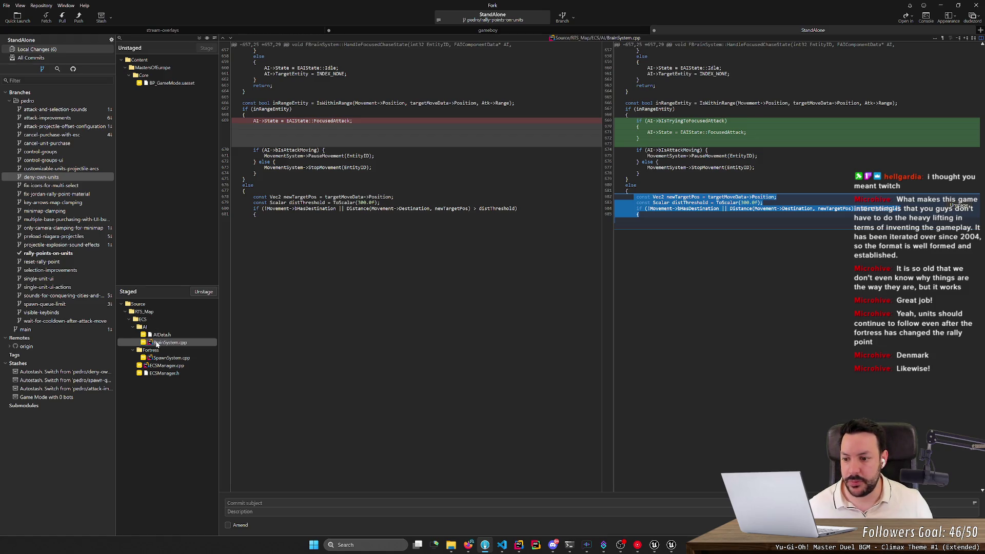
pyautogui.click(164, 359)
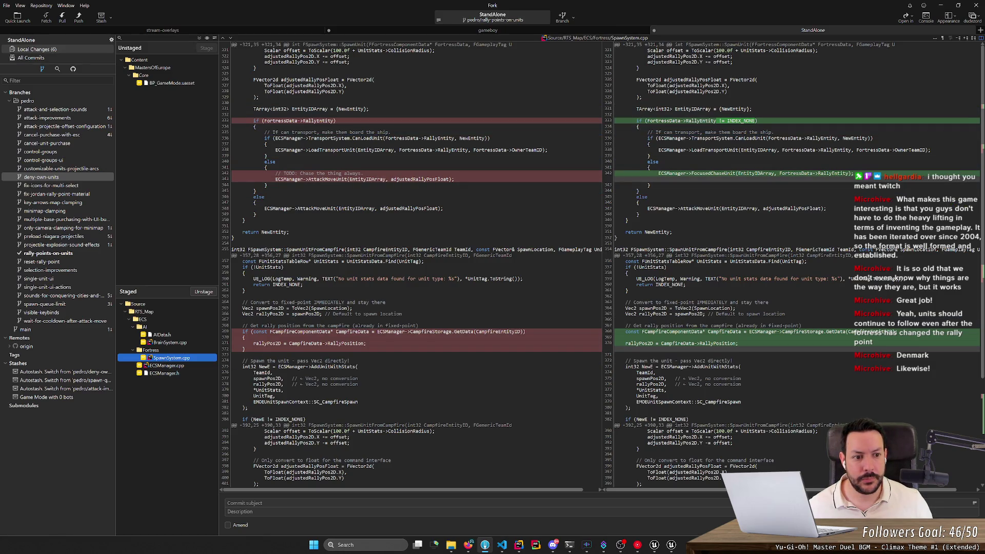
# - Switch between the staged ECSManager.cpp and ECSManager.h diffs
pyautogui.scroll(-1, 982, 139)
pyautogui.scroll(-6, 982, 139)
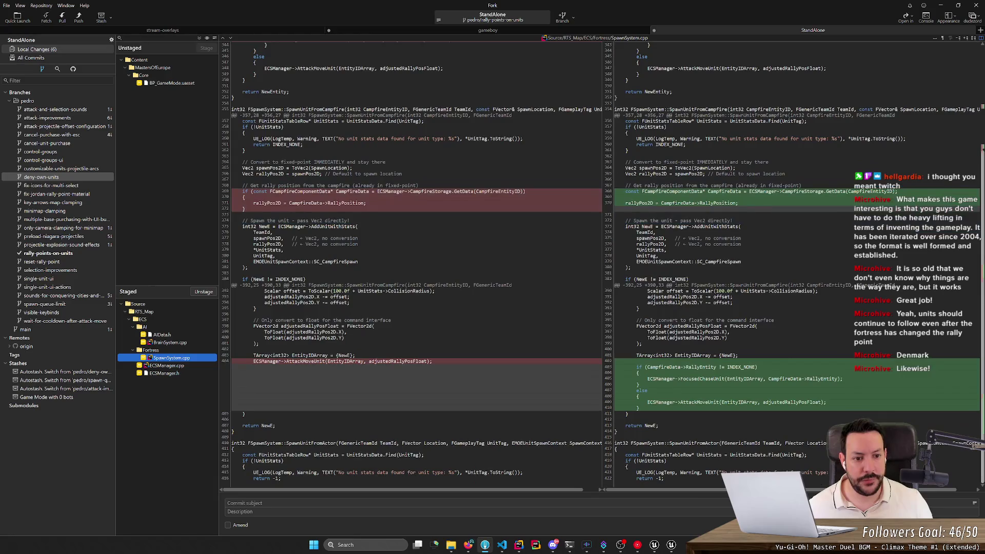
pyautogui.click(204, 367)
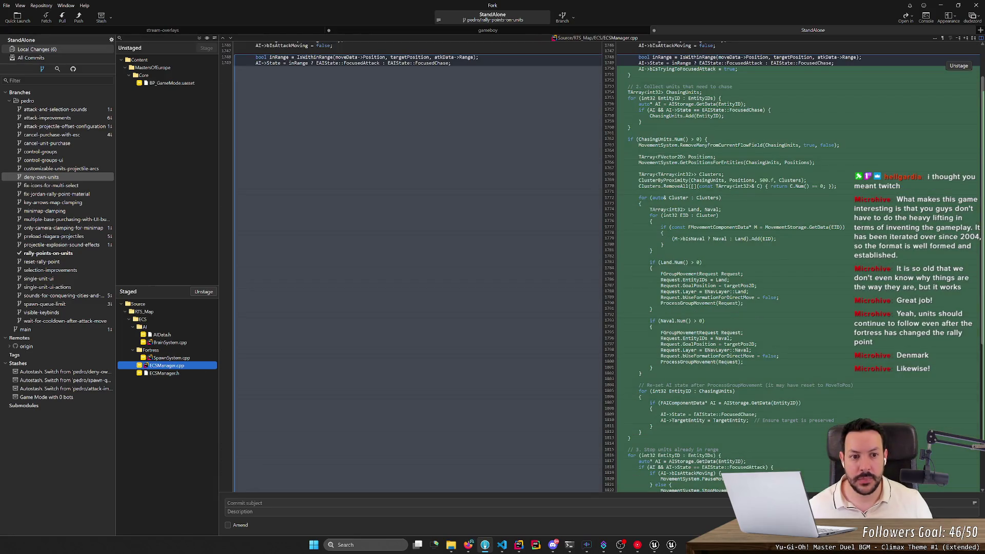
pyautogui.click(176, 374)
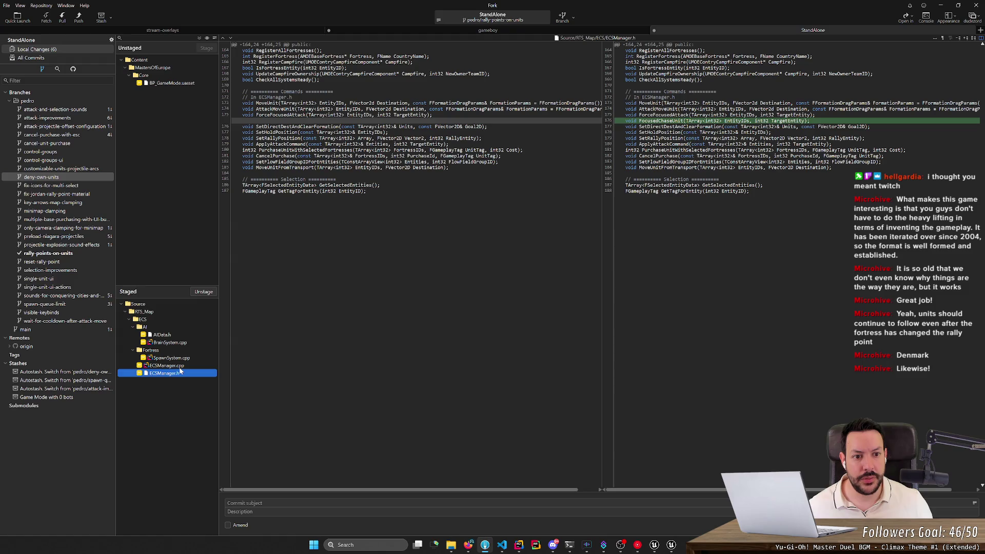
pyautogui.click(179, 366)
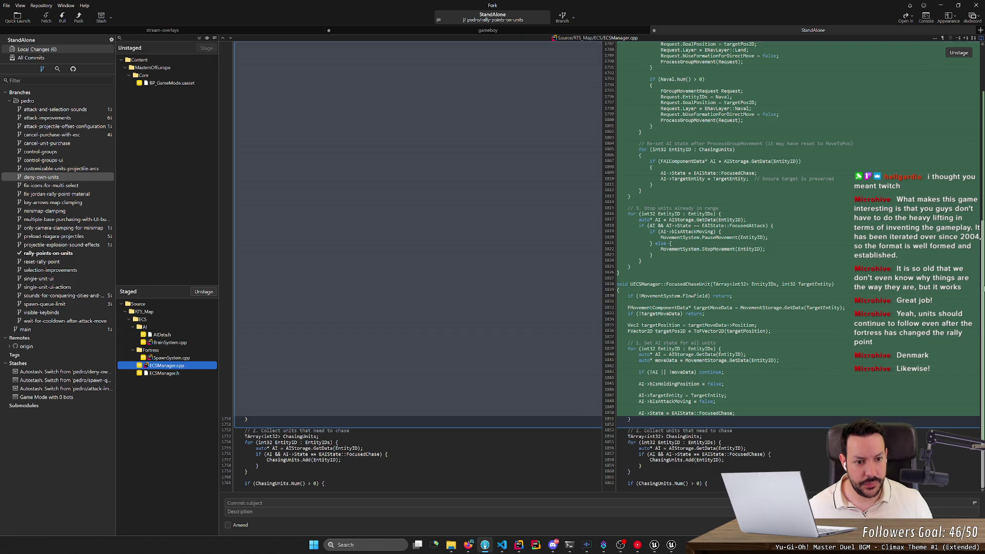
# - Inspect the bIsTryingToFocusedAttack assignment and FocusedAttack check lines in ECSManager.cpp
pyautogui.scroll(10, 983, 289)
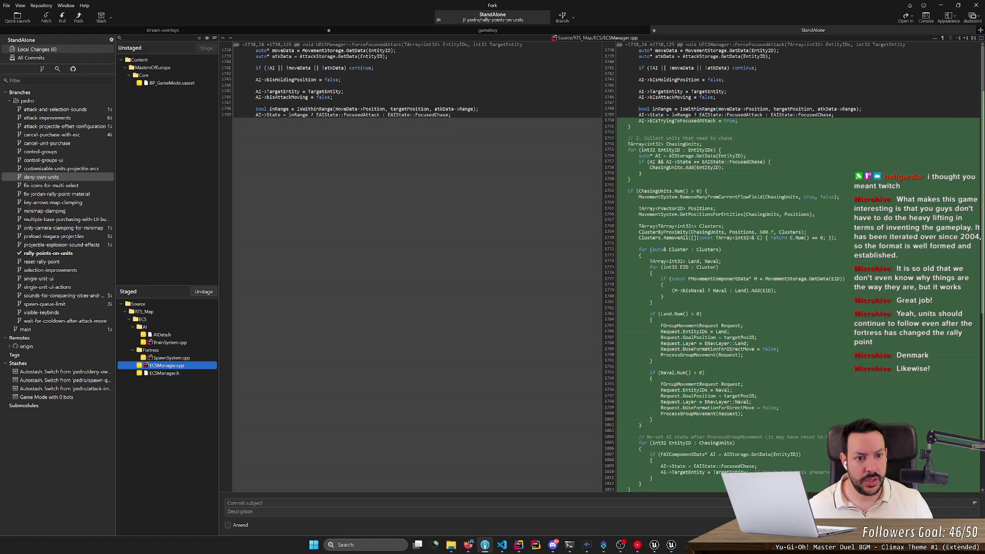
pyautogui.moveTo(710, 121); pyautogui.dragTo(741, 123)
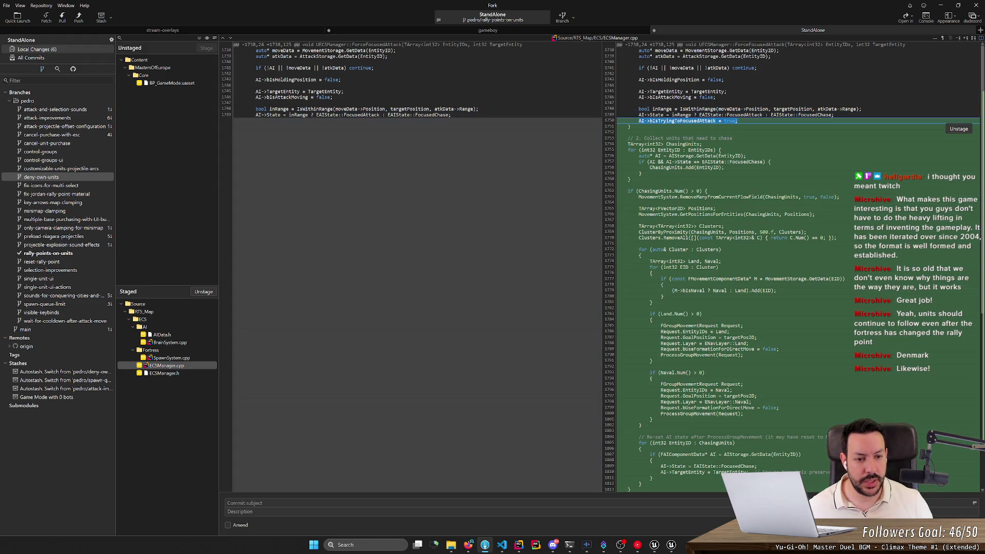
pyautogui.scroll(-7, 969, 261)
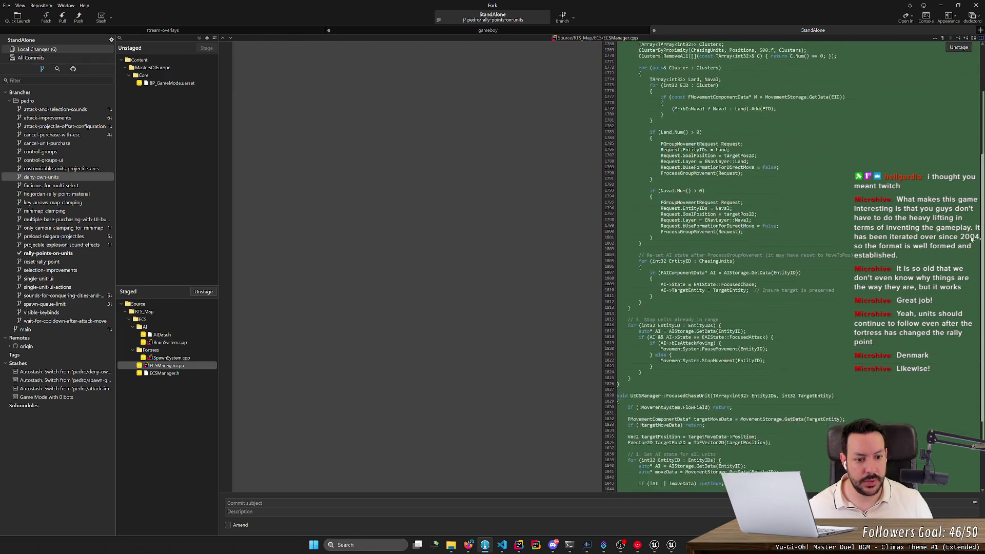
pyautogui.scroll(-3, 970, 260)
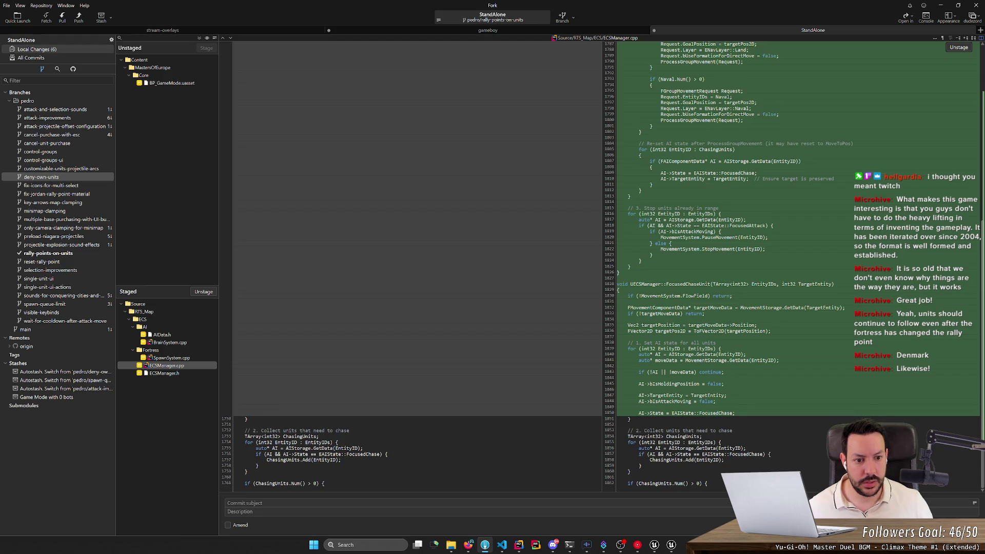
pyautogui.moveTo(708, 226); pyautogui.dragTo(721, 231)
pyautogui.click(820, 227)
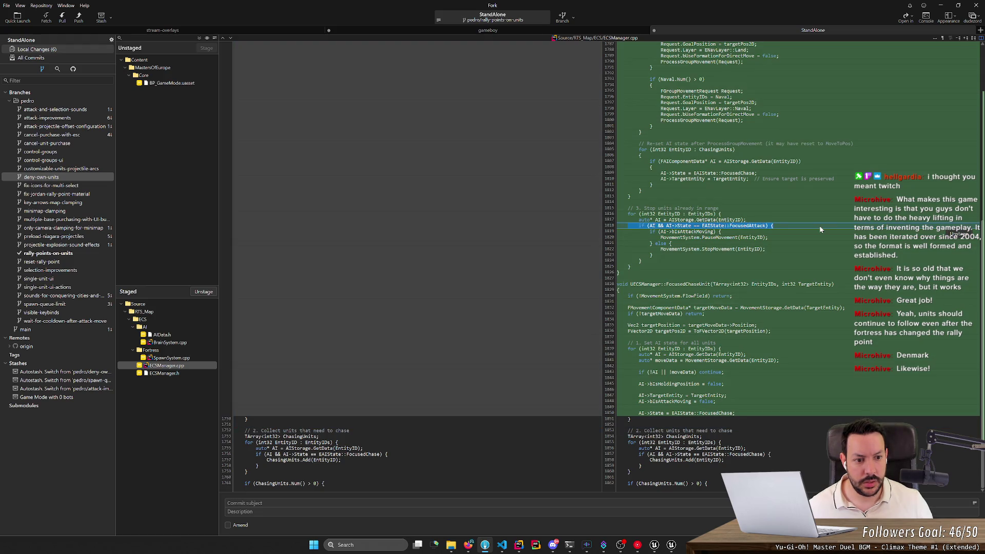
pyautogui.click(773, 226)
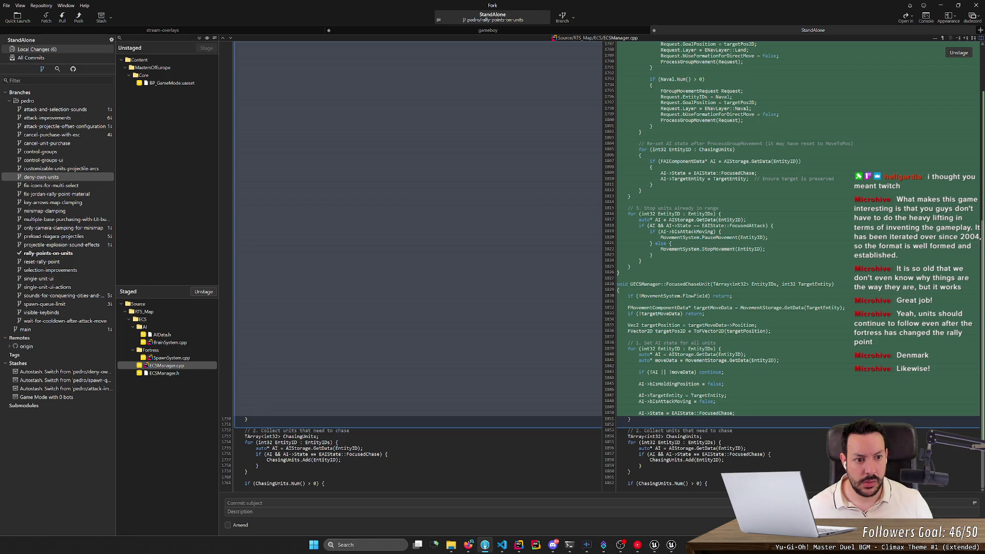
pyautogui.scroll(1, 718, 256)
pyautogui.scroll(5, 718, 257)
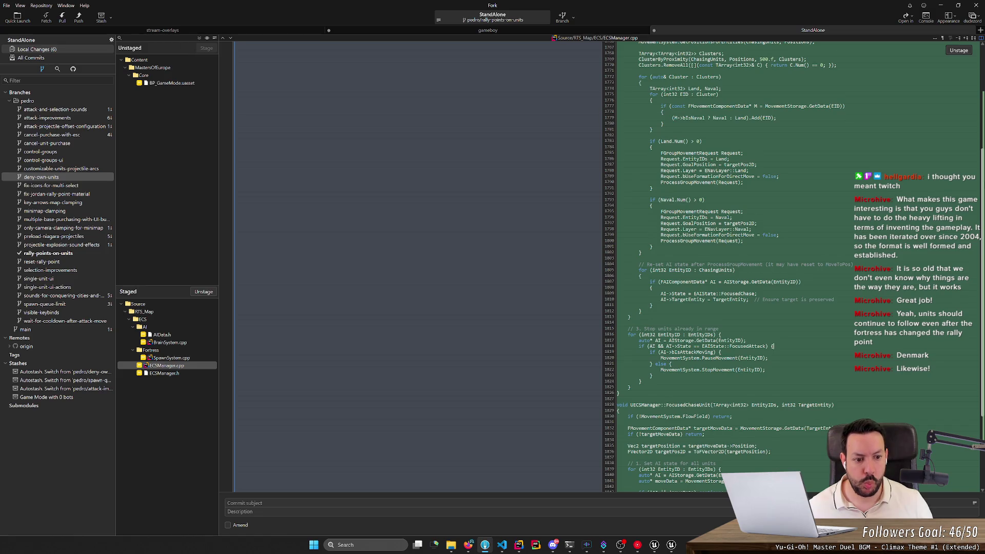
pyautogui.scroll(-6, 718, 257)
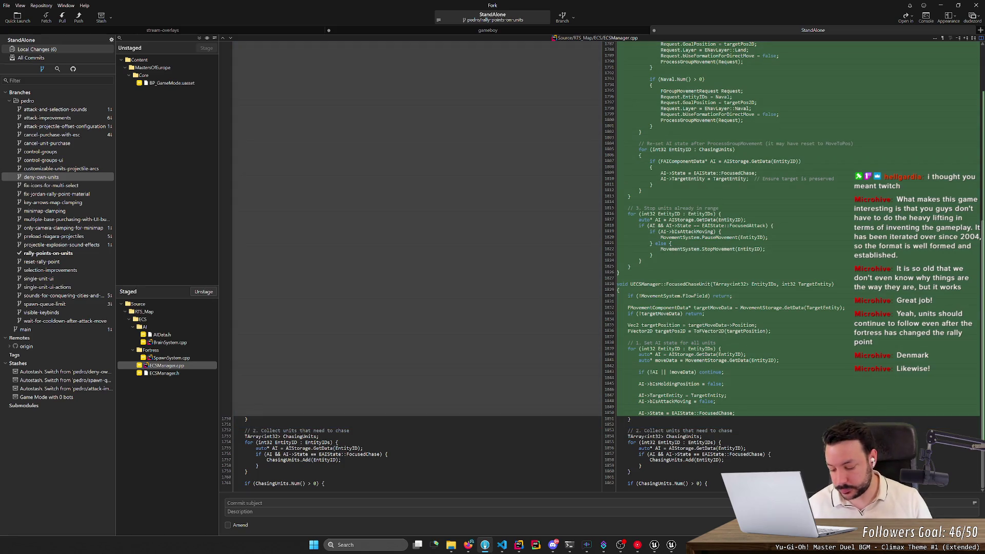
# - Commit the staged edits as 'FocusedChase on rallied units' and push the branch to origin
pyautogui.write('Chase')
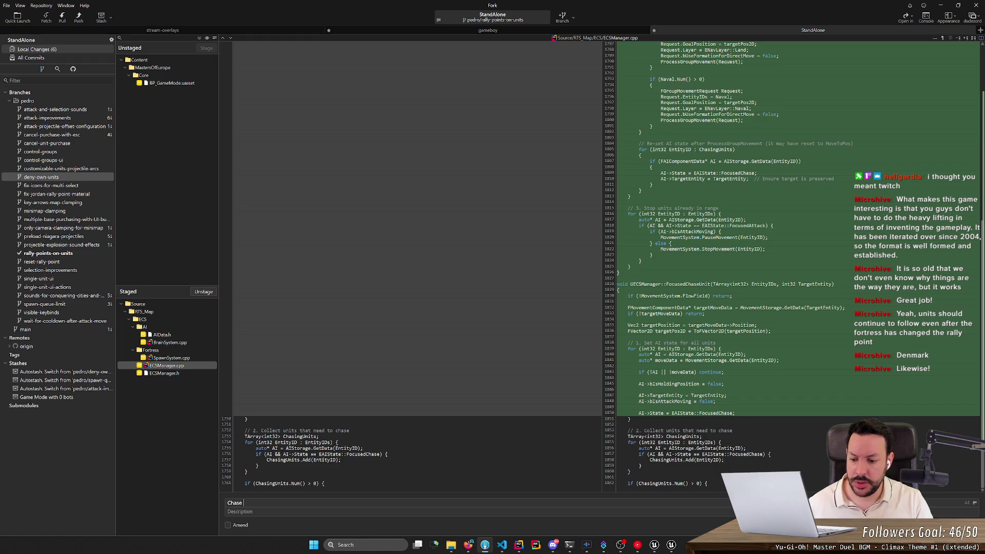
pyautogui.press('BackSpace')
pyautogui.press('BackSpace')
pyautogui.press('BackSpace')
pyautogui.write('FOc')
pyautogui.press('BackSpace')
pyautogui.press('BackSpace')
pyautogui.write('ocused')
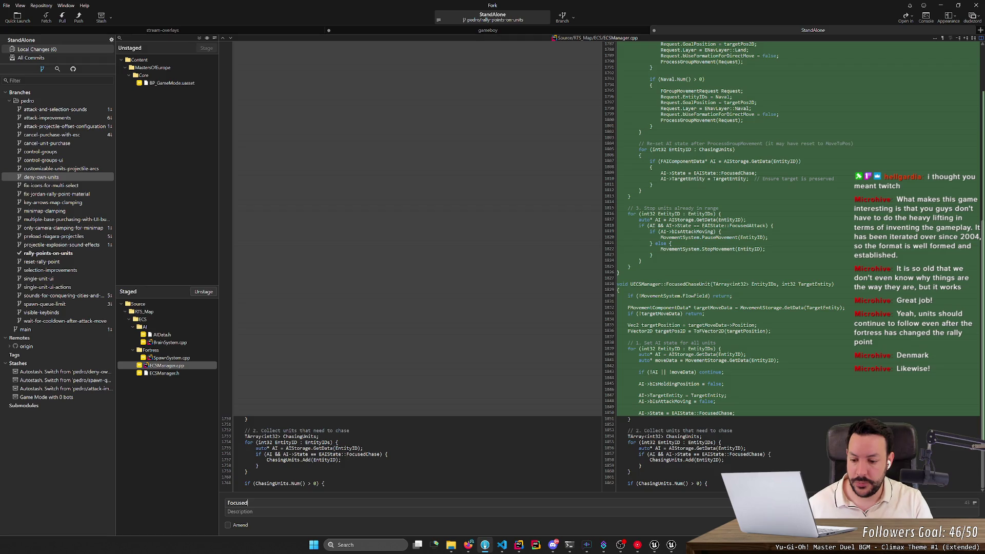
pyautogui.write('Chase on rallied units')
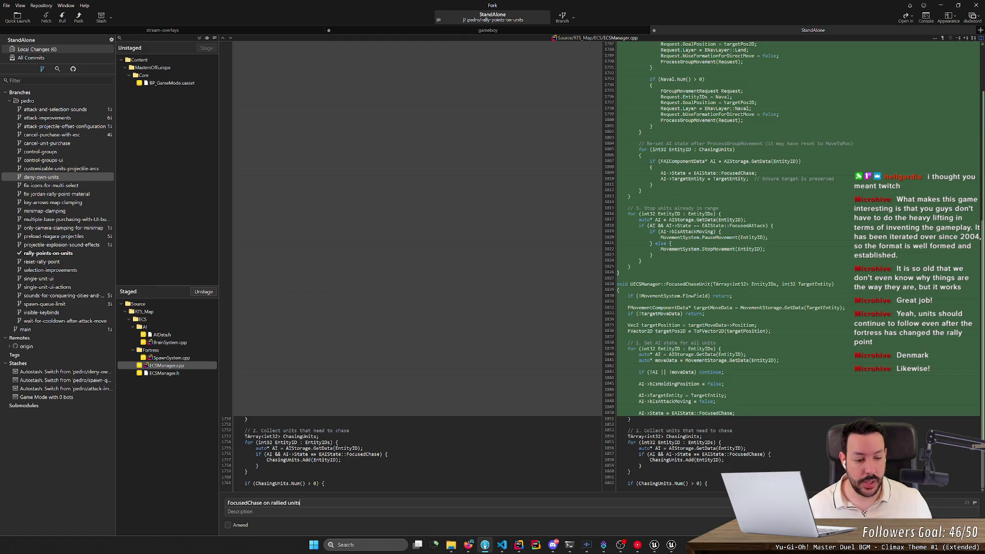
pyautogui.hotkey('ctrl', 'Return')
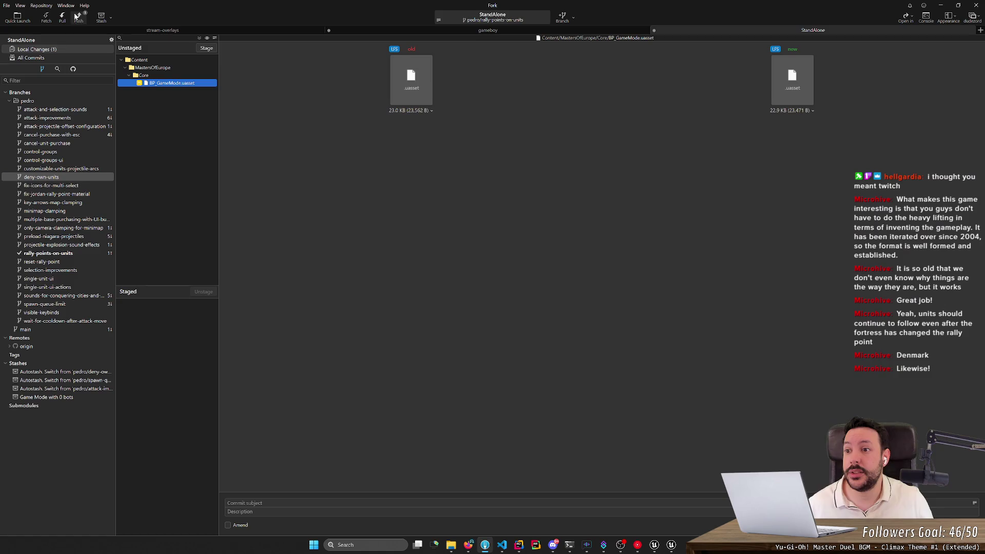
pyautogui.click(76, 16)
pyautogui.press('Return')
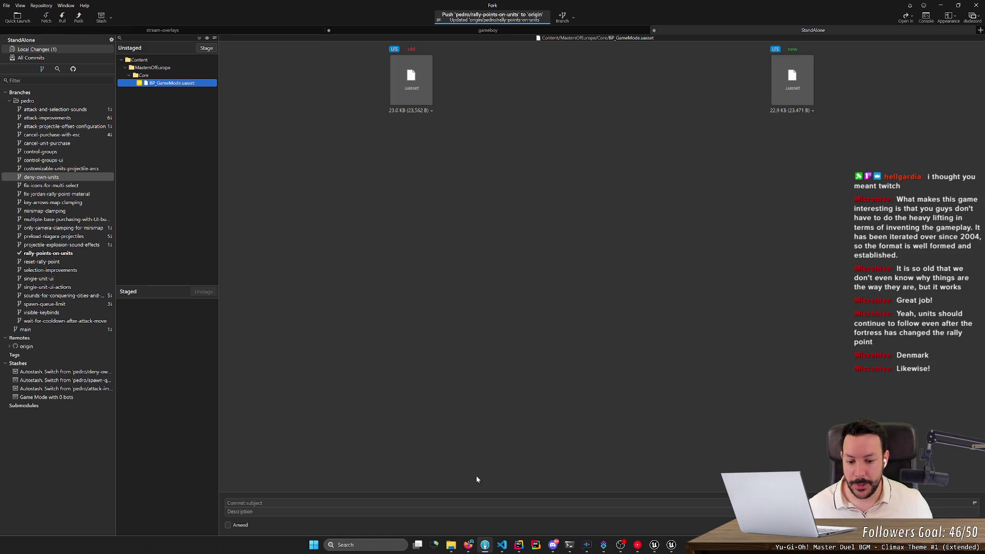
# - Open HacknPlan task #144 full screen and check its existing 2h 30m work log
pyautogui.click(60, 54)
pyautogui.click(468, 545)
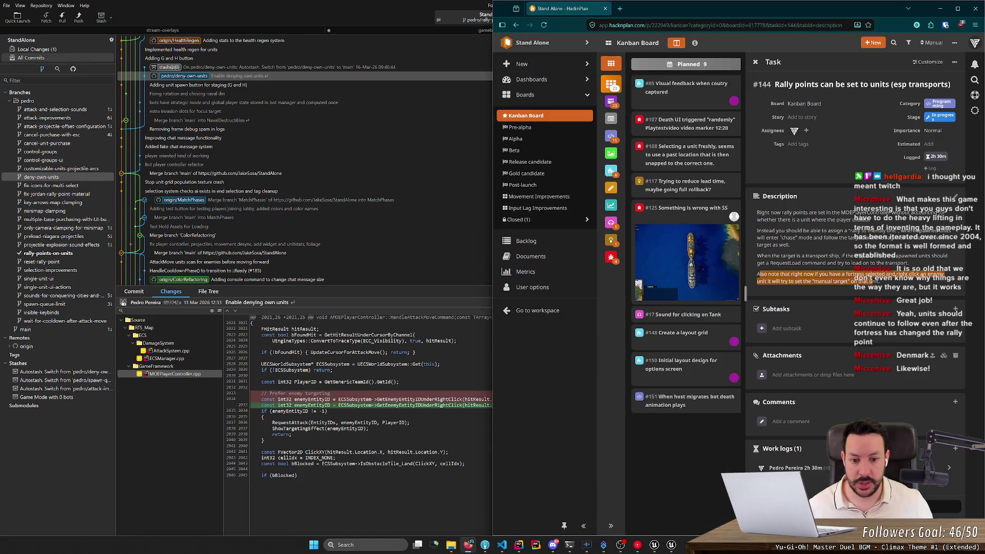
pyautogui.doubleClick(726, 11)
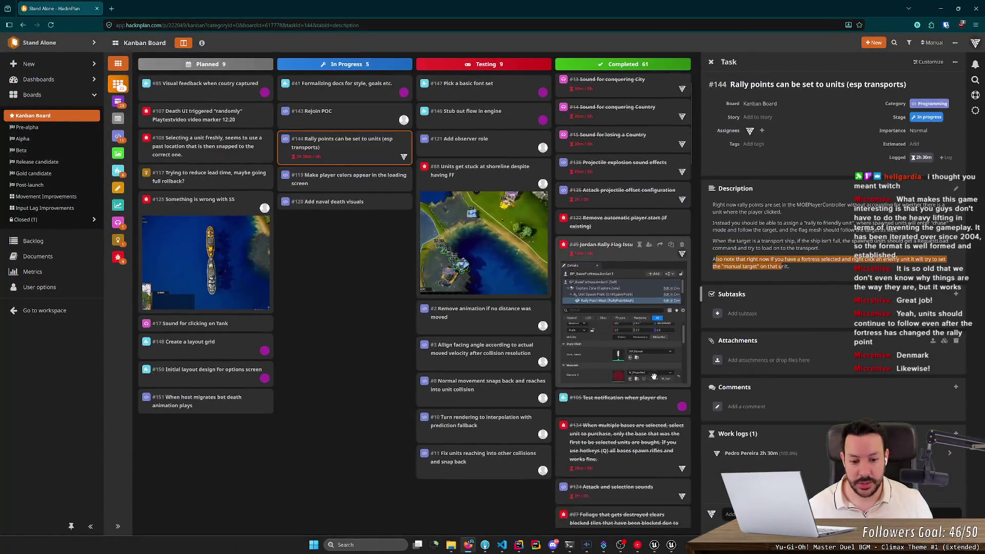
pyautogui.scroll(-10, 655, 412)
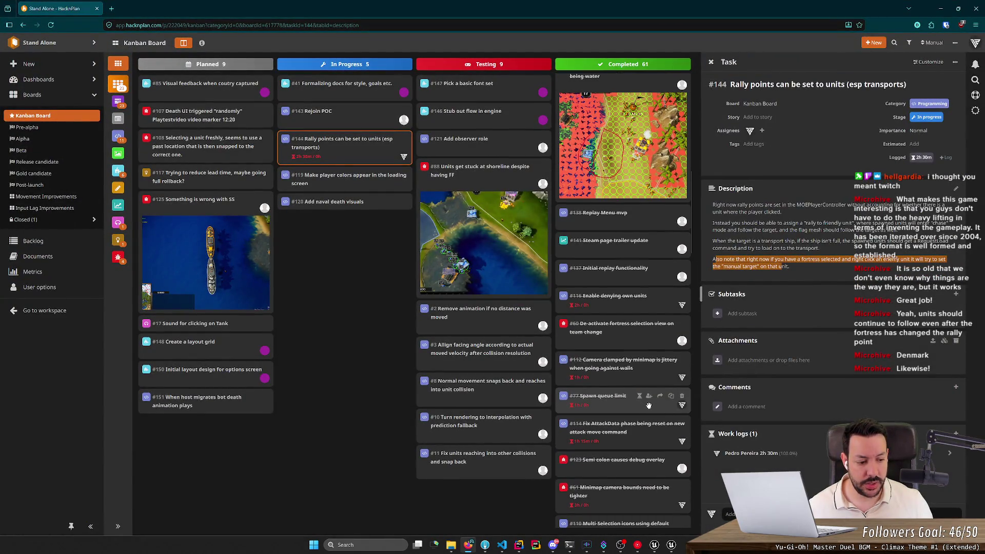
pyautogui.scroll(-2, 655, 412)
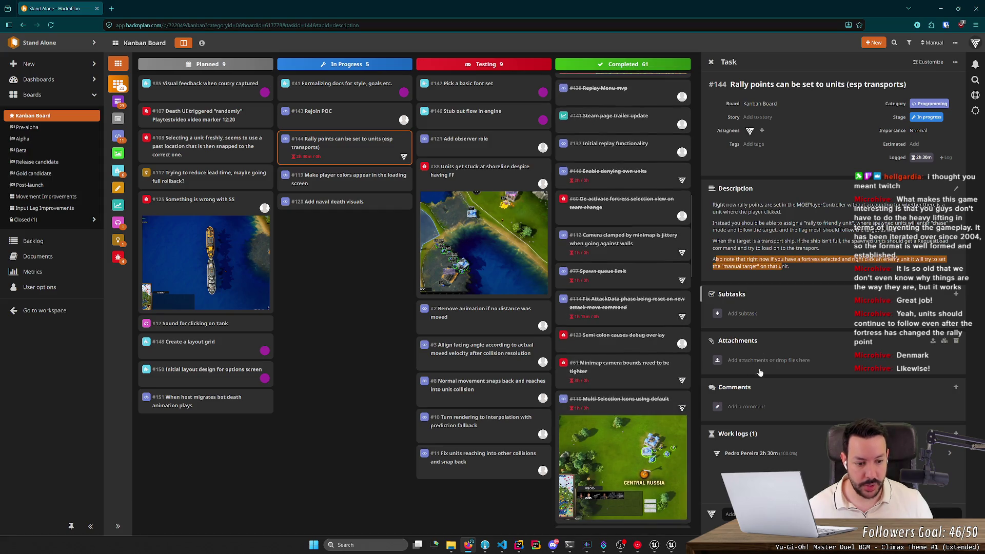
pyautogui.click(776, 457)
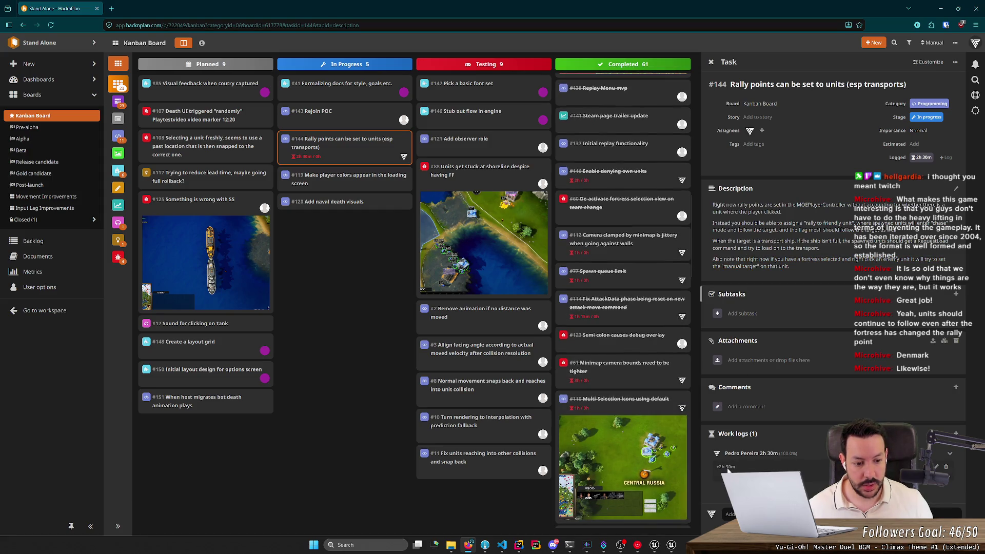
pyautogui.click(729, 467)
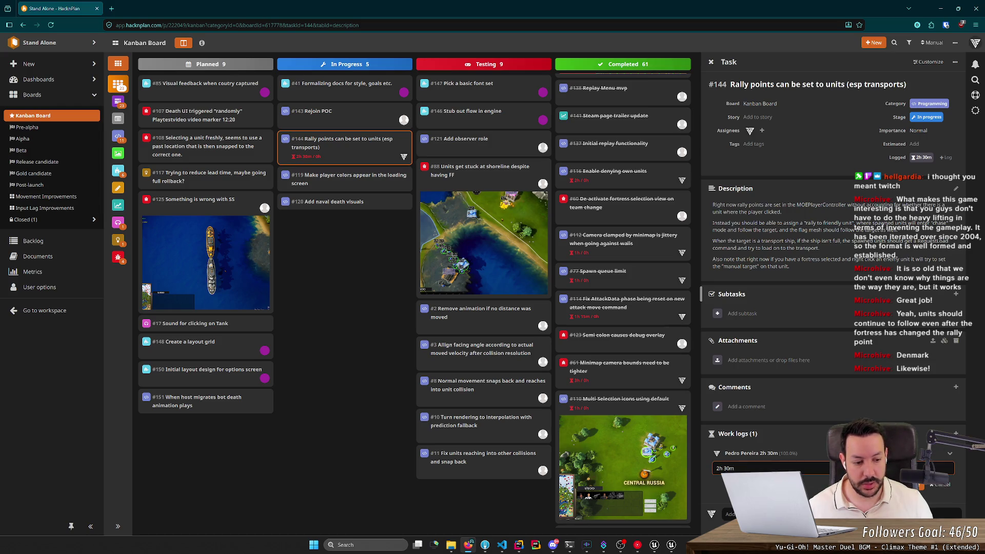
pyautogui.press('Tab')
pyautogui.click(949, 491)
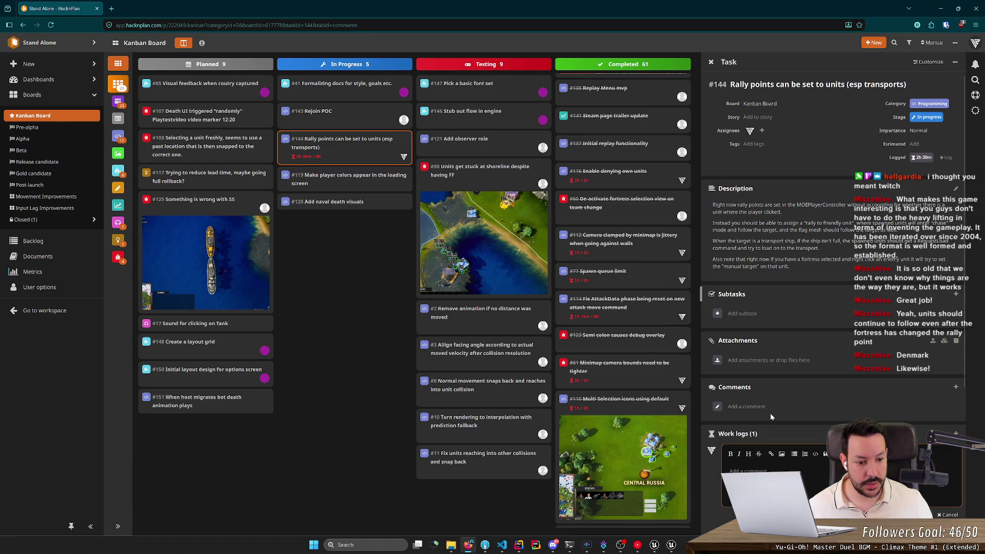
# - Log another 2h30m of work on task #144
pyautogui.scroll(-1, 901, 409)
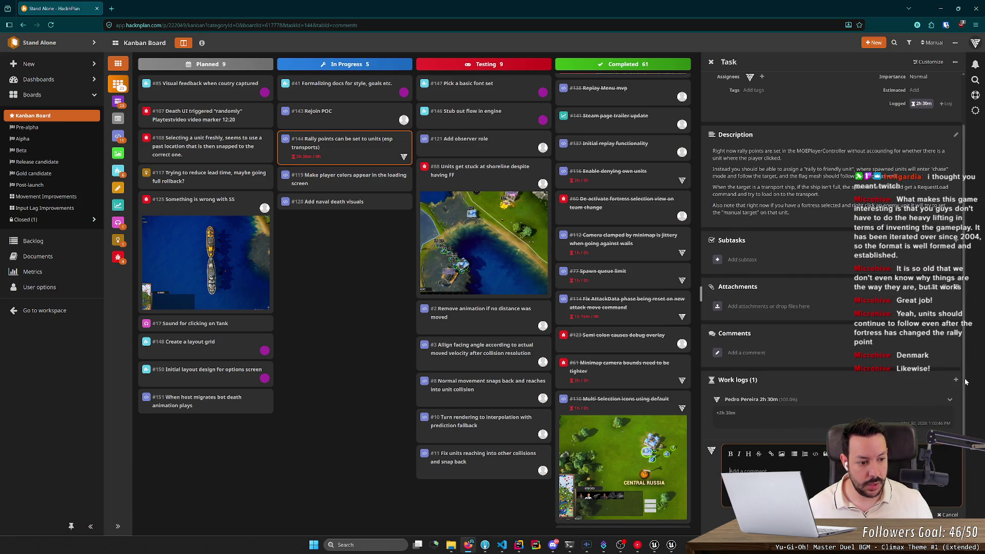
pyautogui.scroll(1, 964, 381)
pyautogui.click(955, 433)
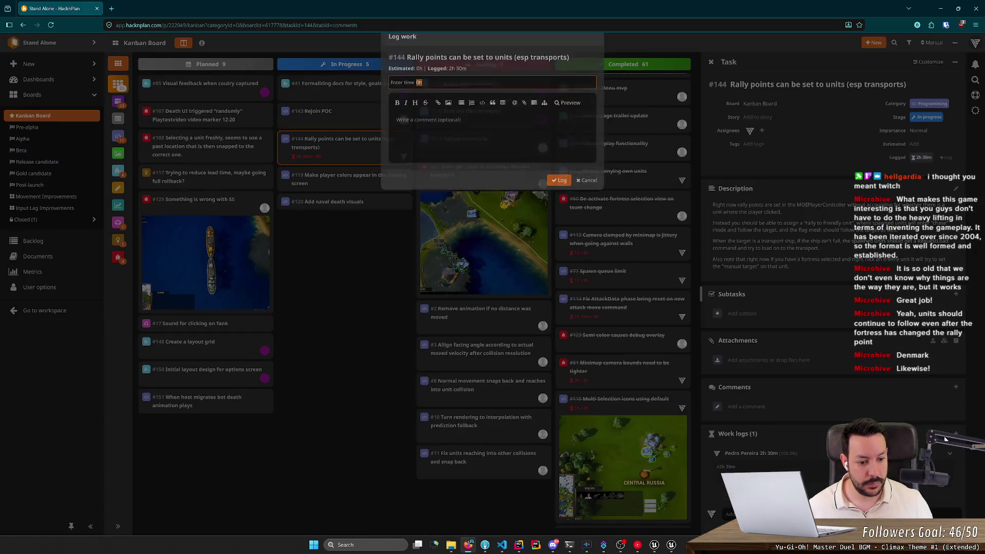
pyautogui.write('2')
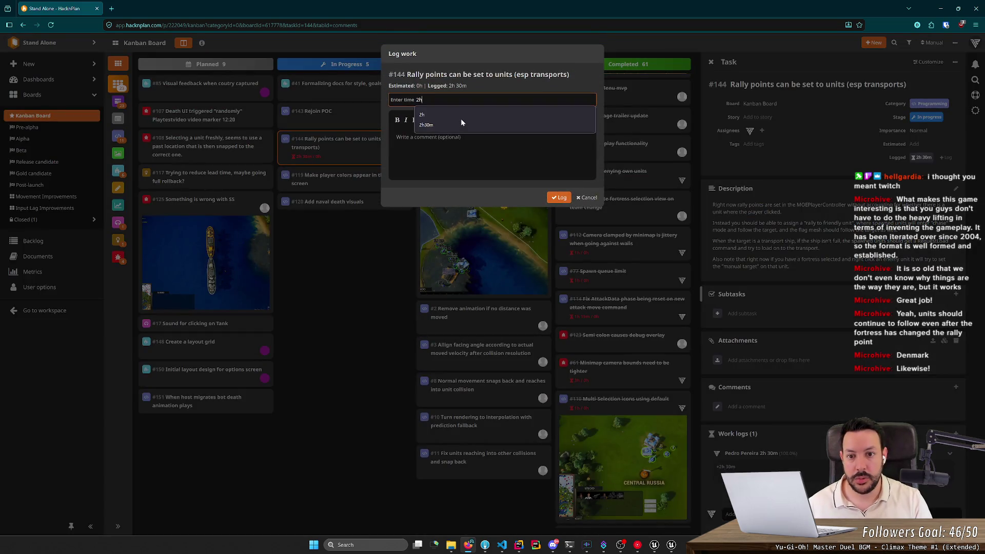
pyautogui.press('Down')
pyautogui.press('Down')
pyautogui.press('Return')
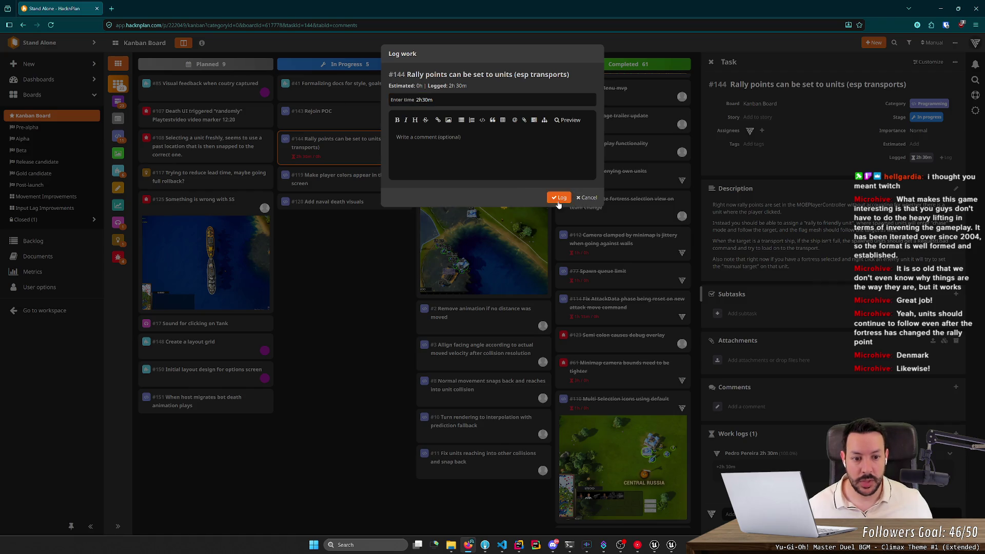
pyautogui.click(559, 201)
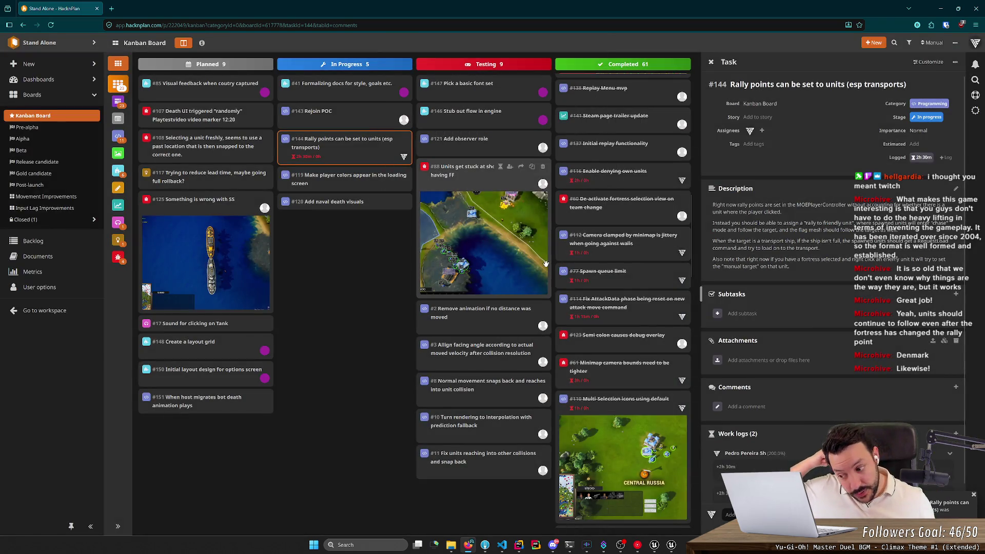
pyautogui.scroll(-1, 833, 374)
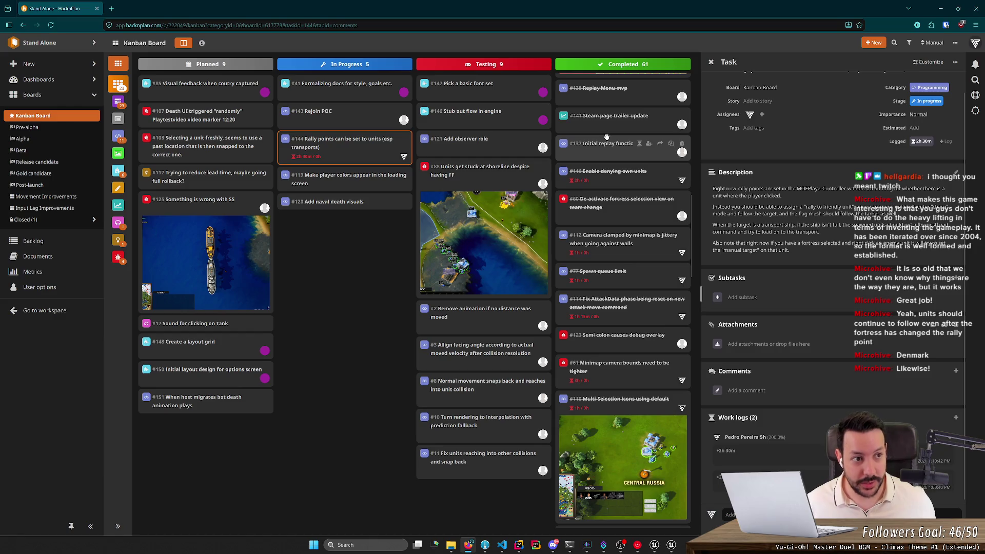
pyautogui.click(940, 9)
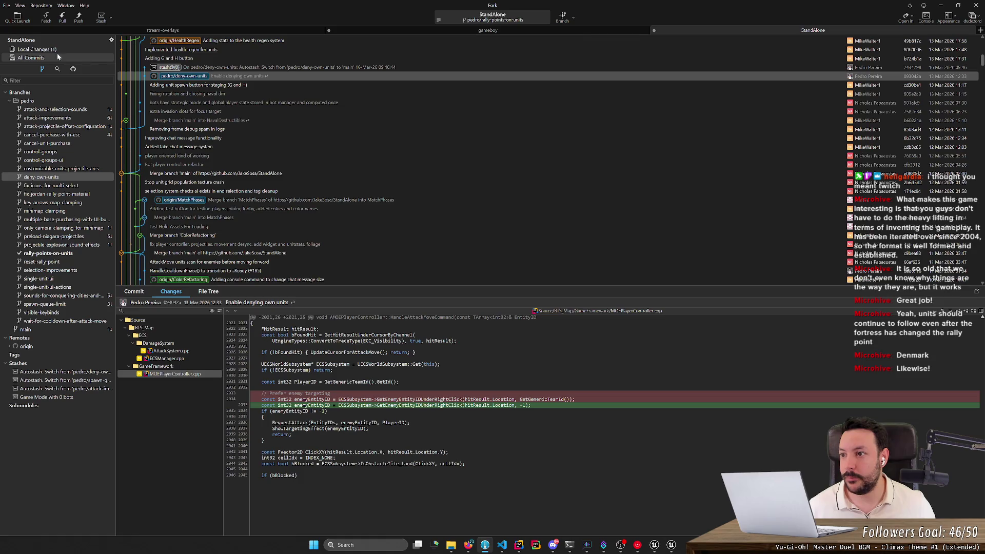
pyautogui.click(51, 50)
pyautogui.click(56, 58)
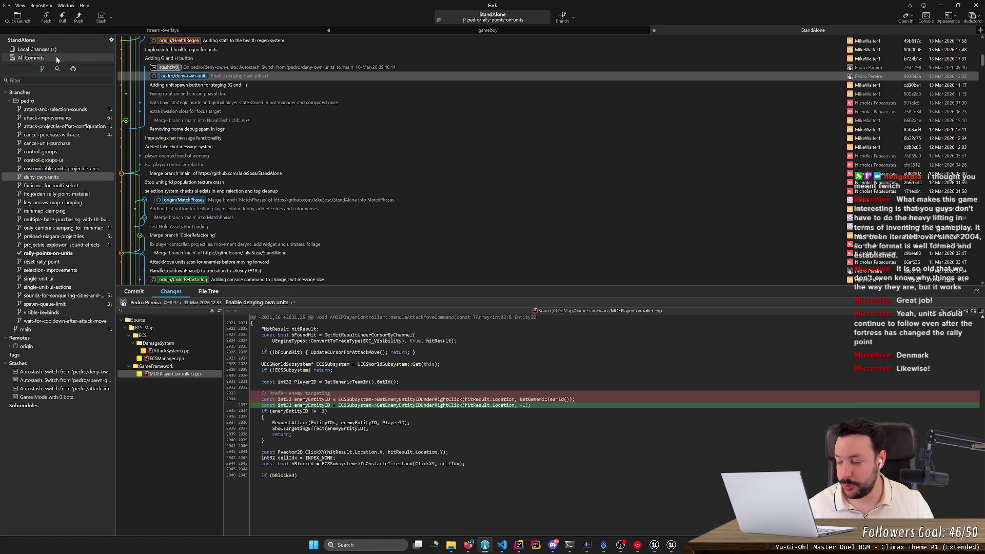
pyautogui.scroll(-3, 244, 167)
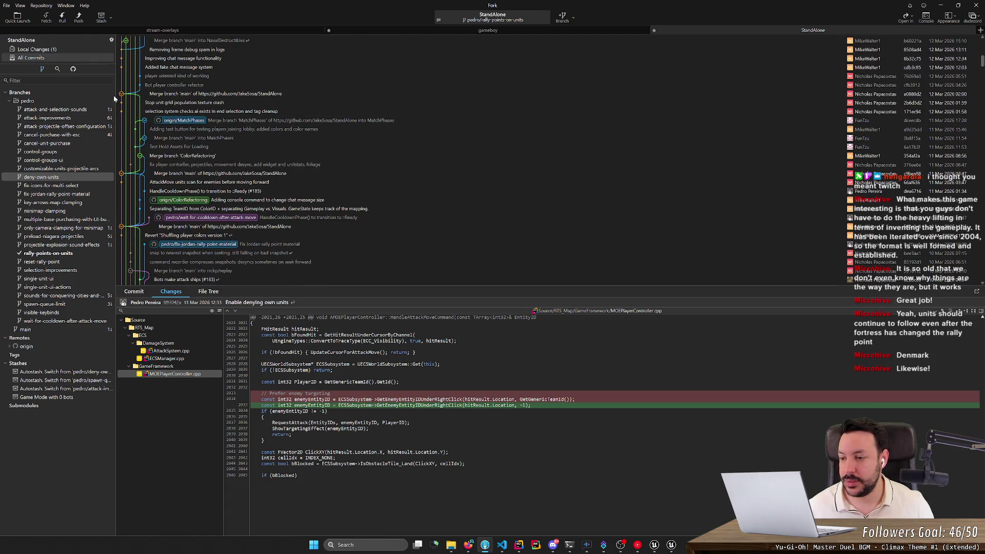
pyautogui.click(51, 49)
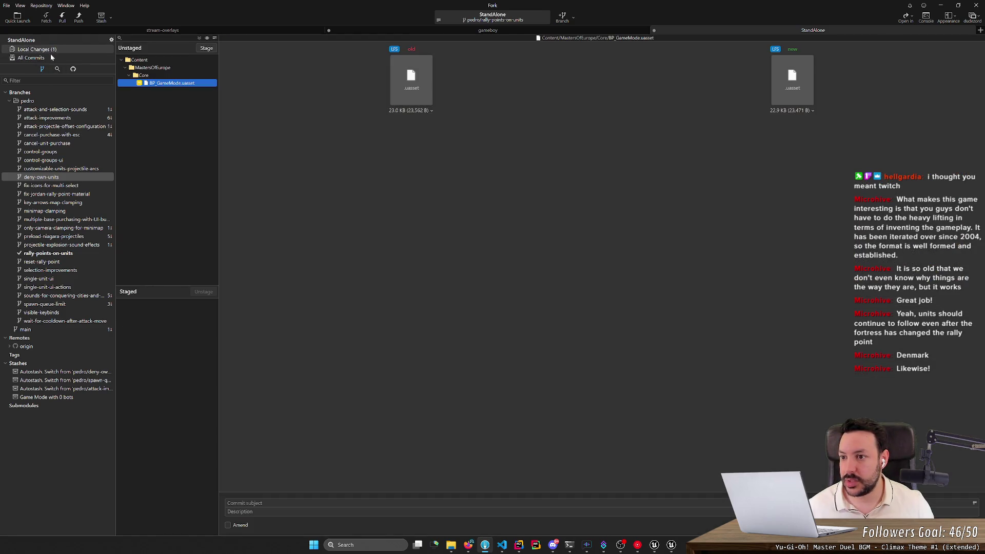
pyautogui.click(51, 58)
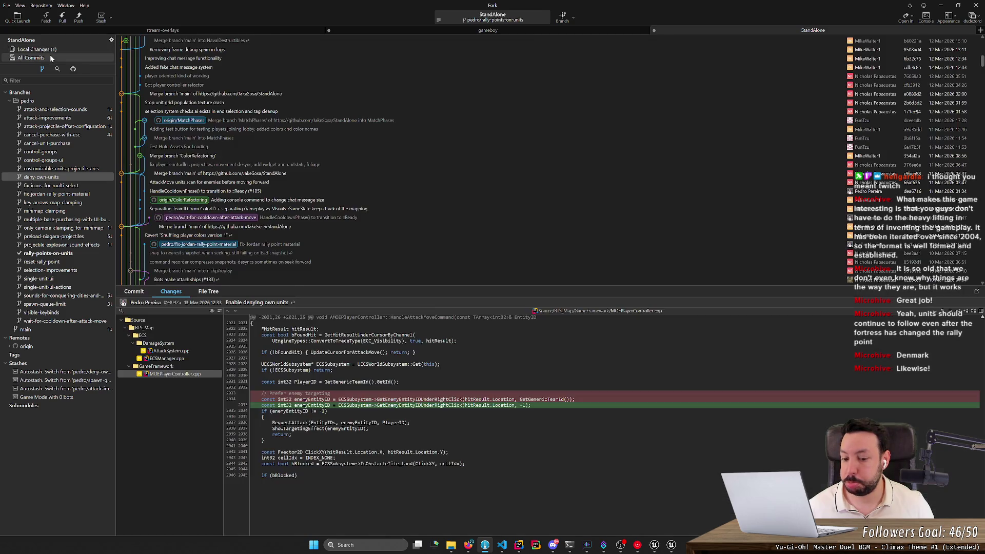
pyautogui.click(468, 545)
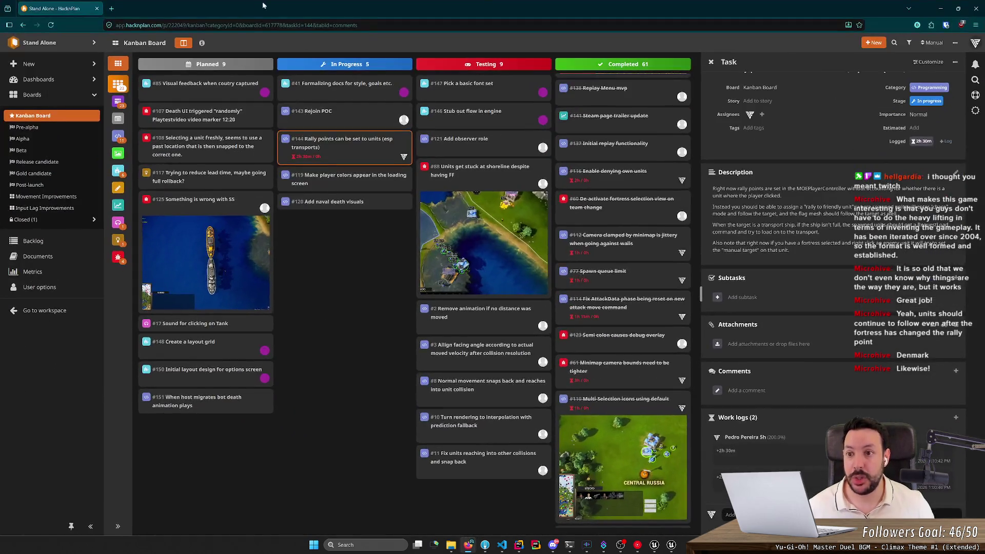
pyautogui.click(115, 9)
# - Go to the StandAlone pull requests page and start a pull request for rally-points-on-units
pyautogui.write('git')
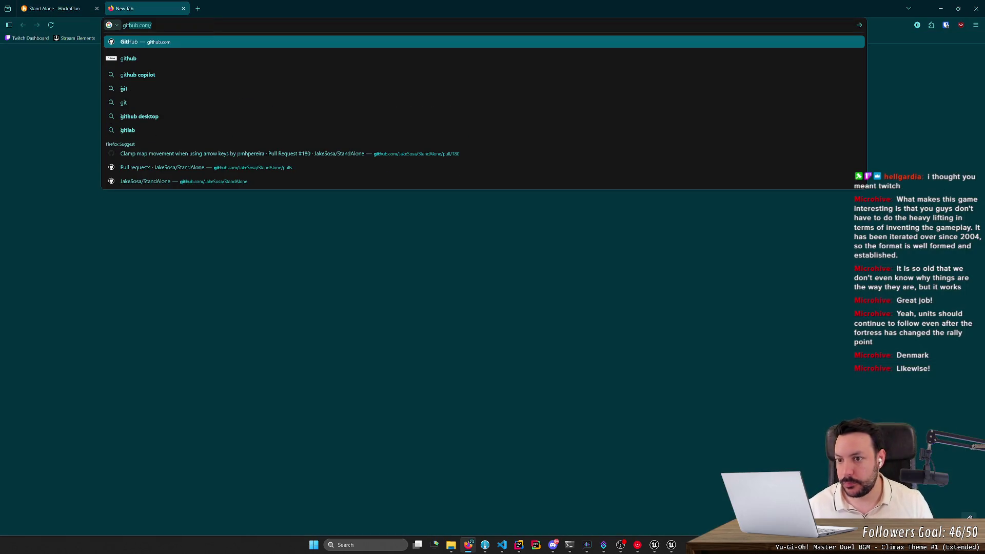
pyautogui.press('Down')
pyautogui.press('Down')
pyautogui.press('Down')
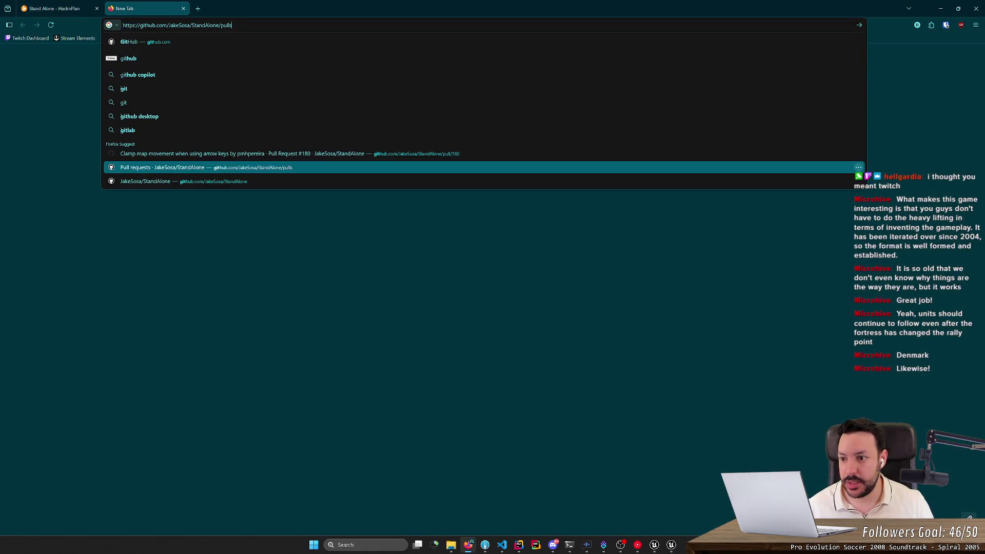
pyautogui.press('Return')
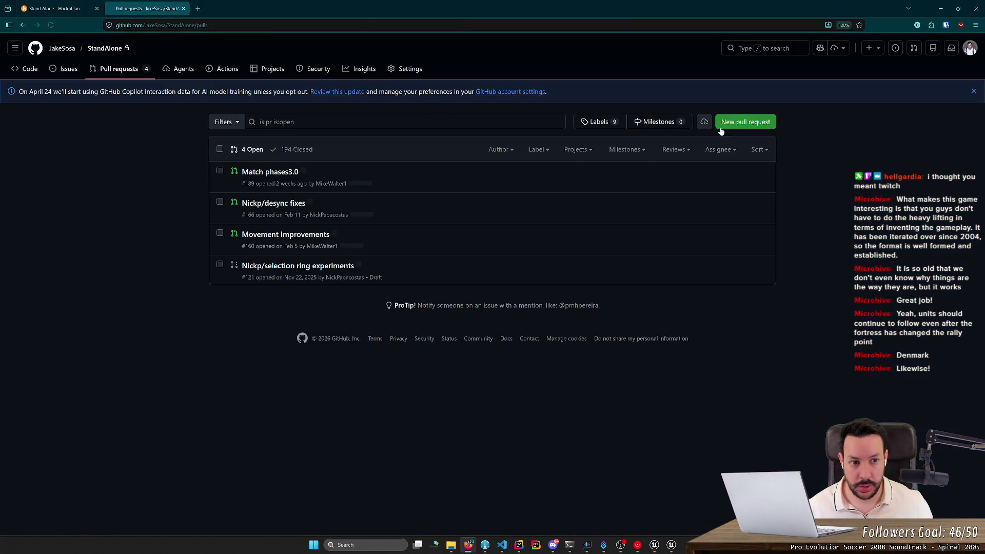
pyautogui.click(755, 126)
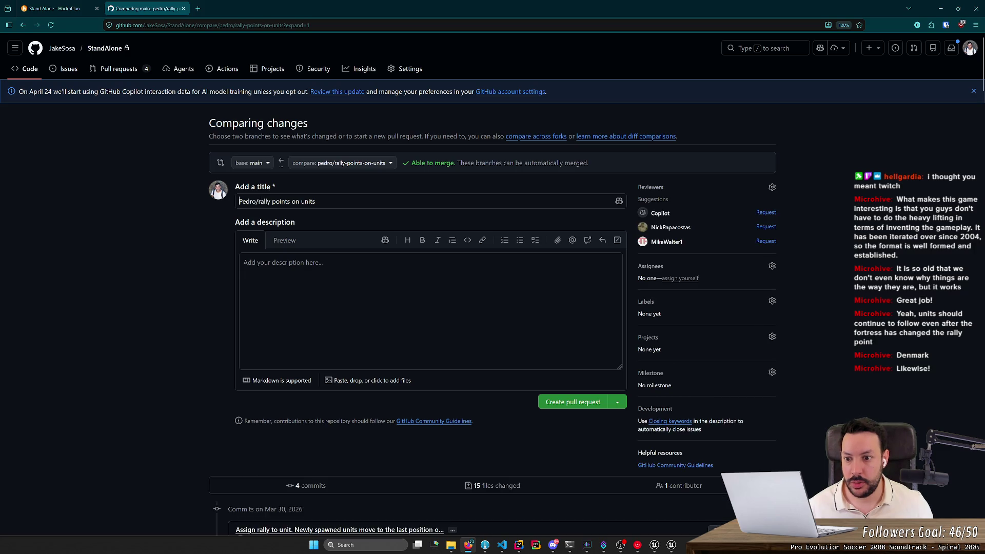
# - Retitle the pull request 'Rally points on units' and create it as #199
pyautogui.hotkey('ctrl', 'shift', 'Right')
pyautogui.write('R')
pyautogui.click(578, 405)
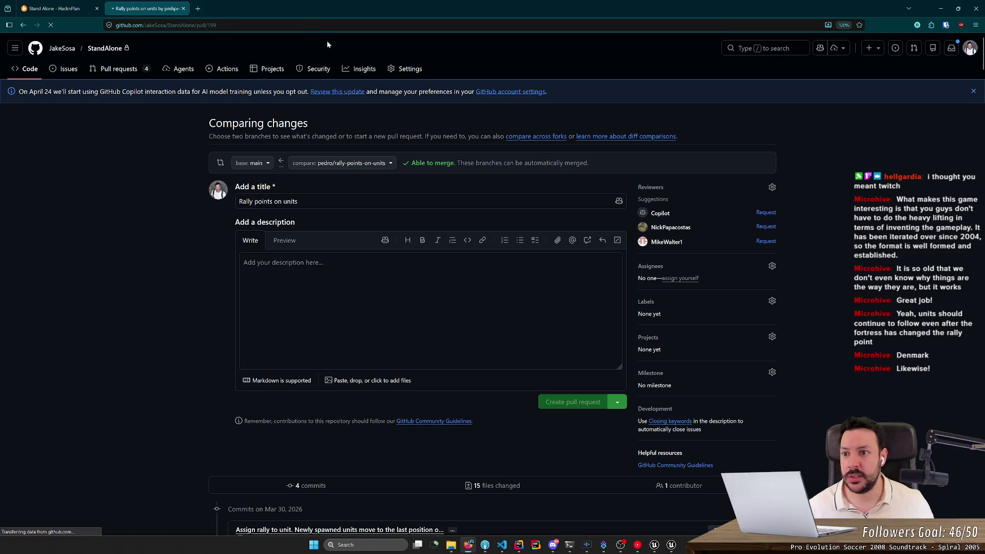
pyautogui.click(327, 25)
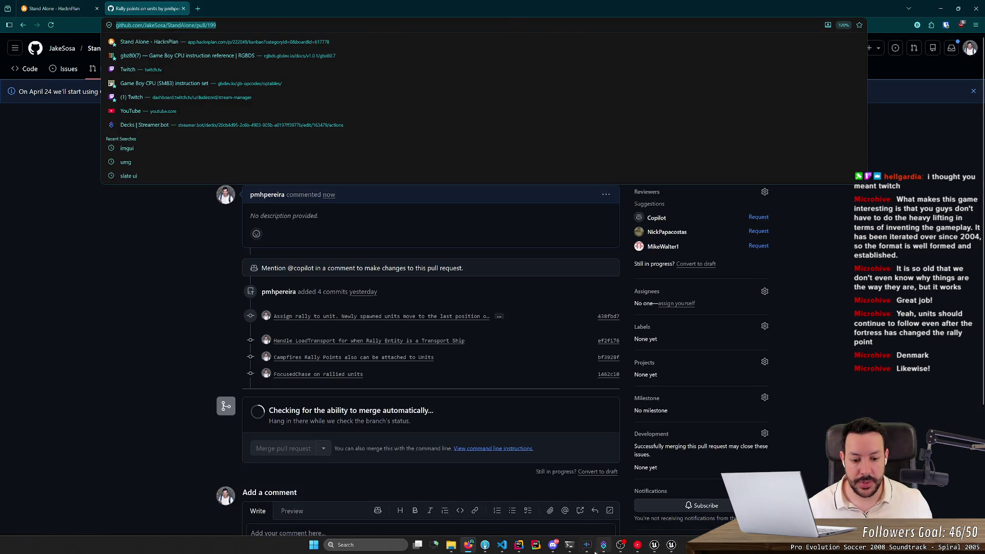
pyautogui.click(187, 367)
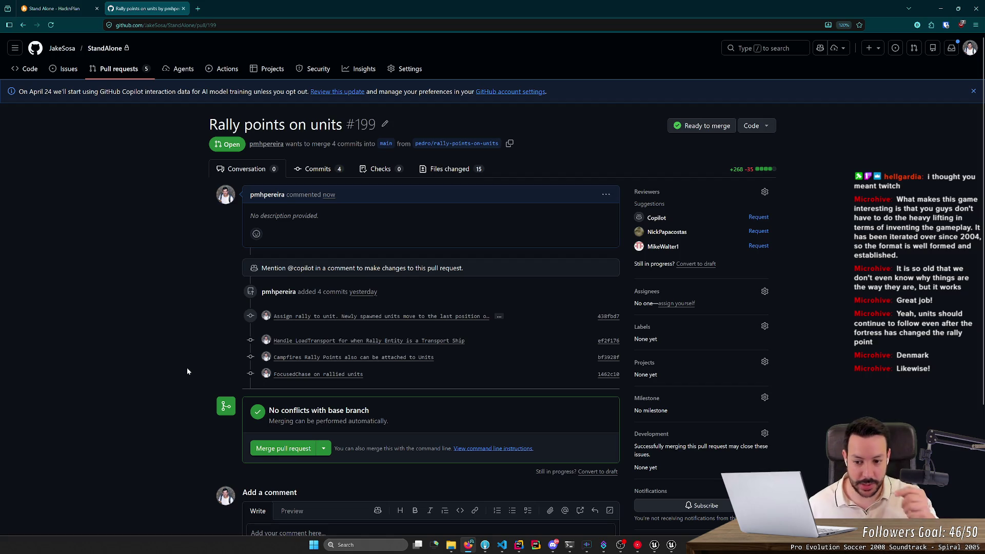